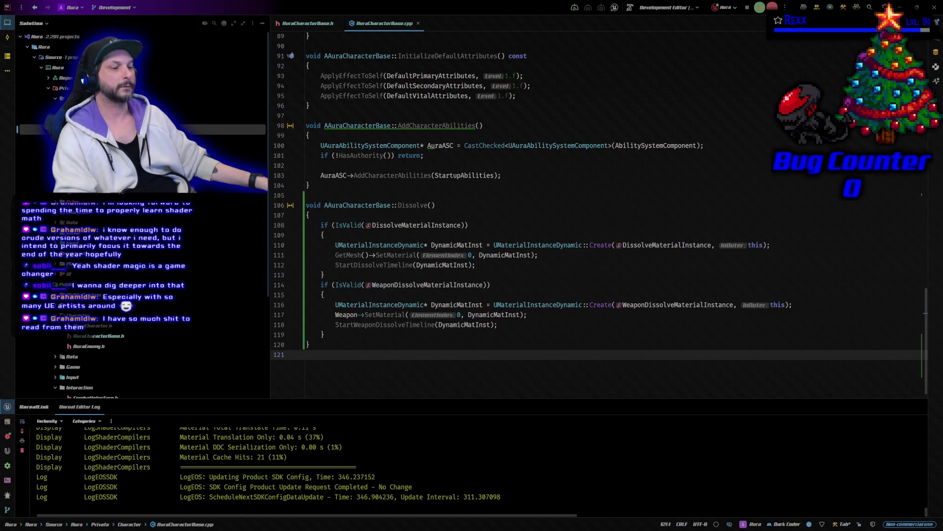
Close the M_DissolveEffect material editor and discard its unapplied changes
{"action": "key", "text": "alt+Tab"}
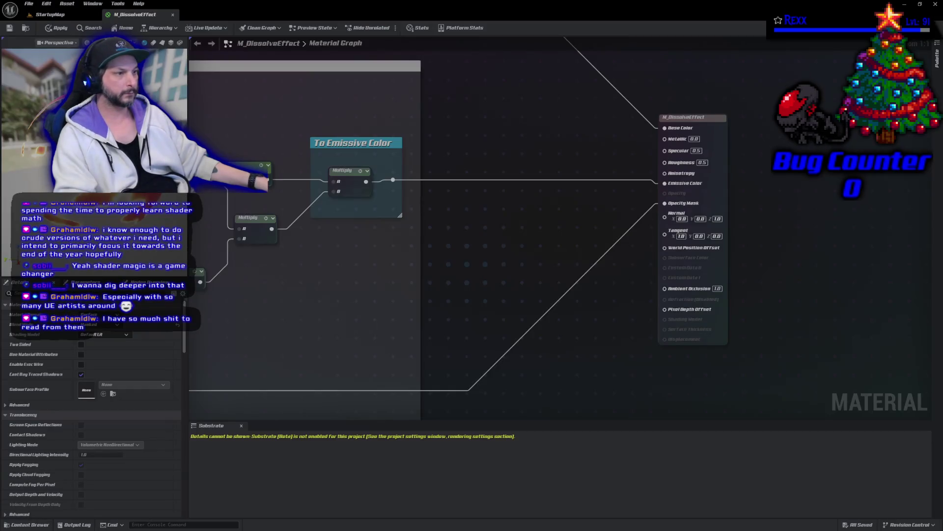
{"action": "middle_click", "coordinate": [133, 18]}
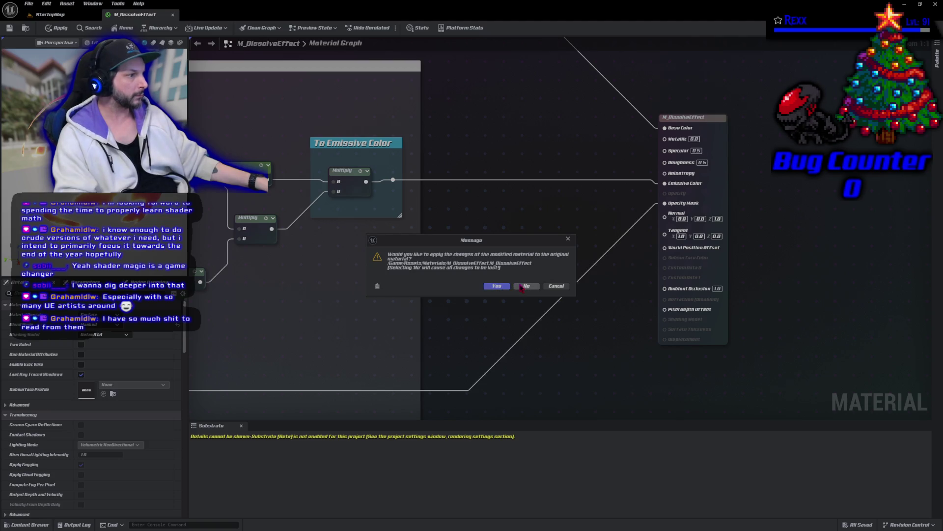
{"action": "left_click", "coordinate": [522, 286]}
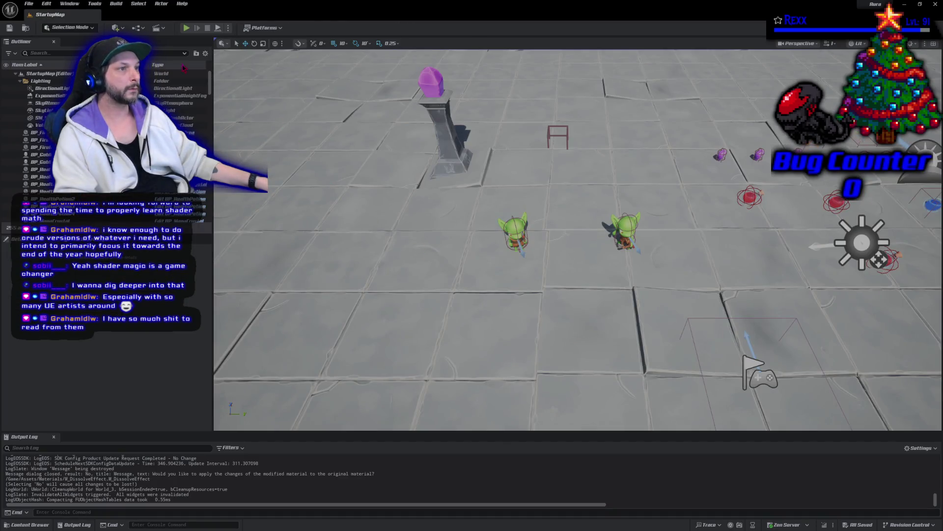
In the Content Drawer, go to Enemies > Goblin > Materials and select MI_Goblin_Dissolve
{"action": "left_click", "coordinate": [29, 524]}
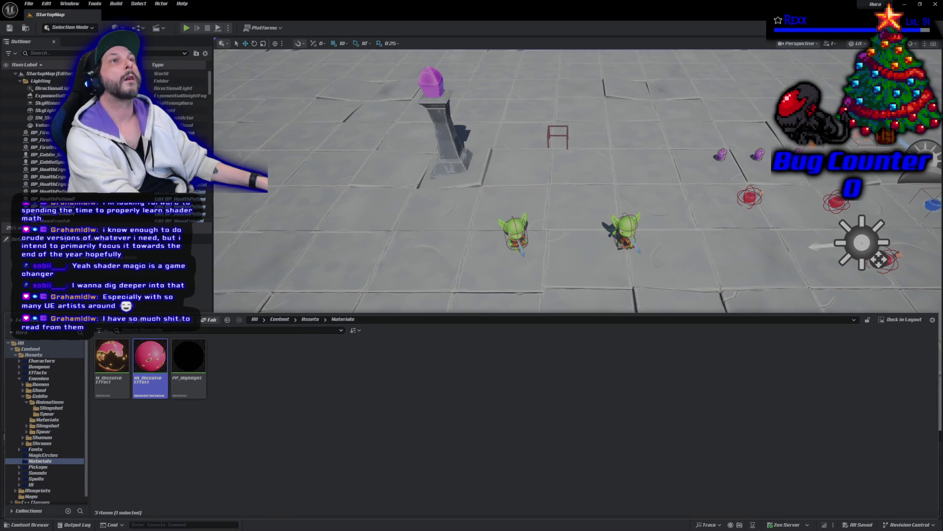
{"action": "left_click", "coordinate": [49, 396]}
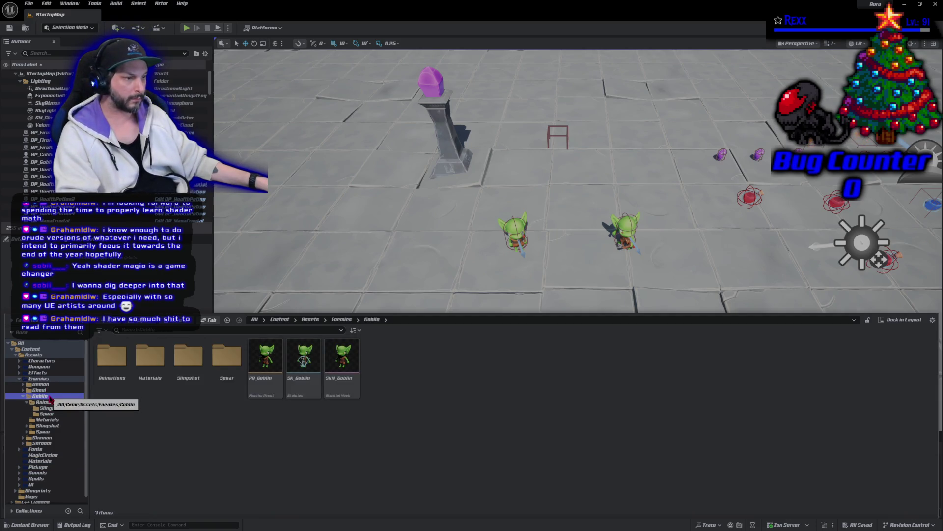
{"action": "double_click", "coordinate": [143, 384]}
{"action": "left_click", "coordinate": [304, 367]}
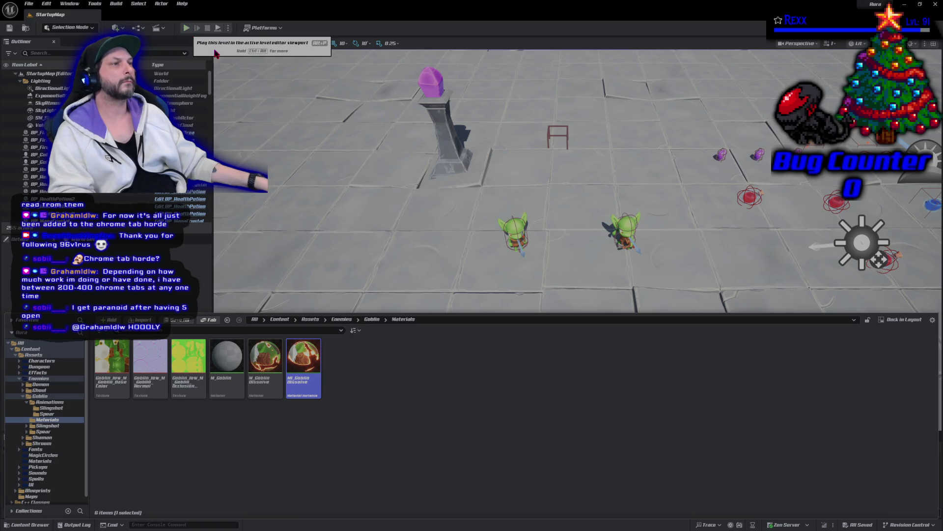
Start a play-in-editor session and fire repeated firebolts at the nearest goblin
{"action": "left_click", "coordinate": [189, 30]}
{"action": "left_click", "coordinate": [432, 168]}
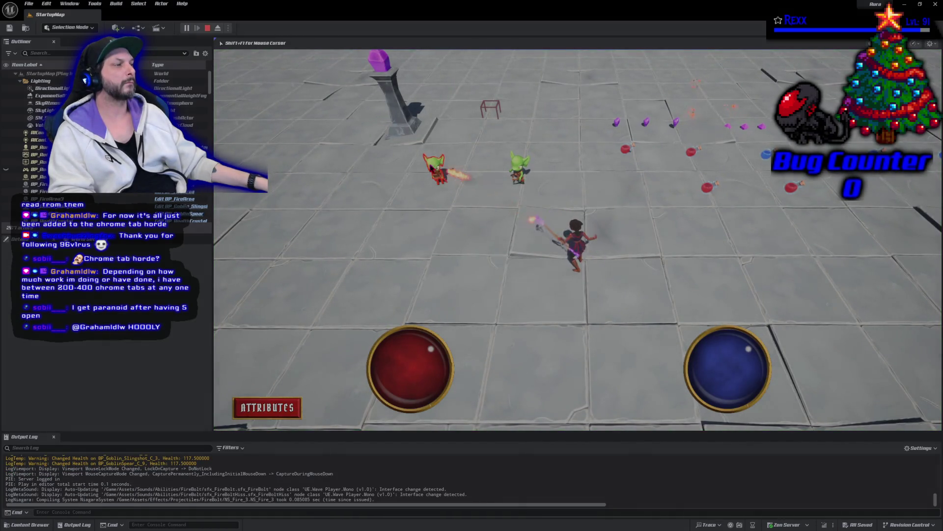
{"action": "left_click", "coordinate": [430, 168]}
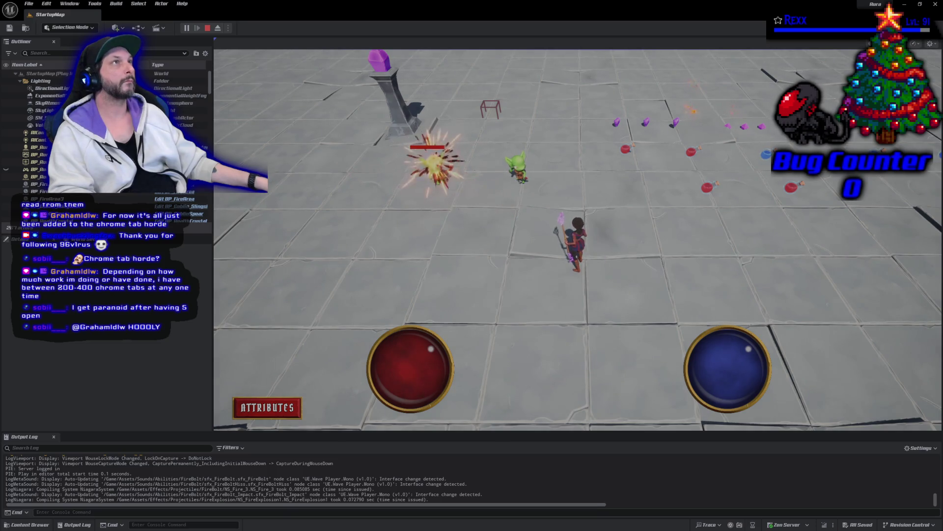
{"action": "left_click", "coordinate": [514, 219]}
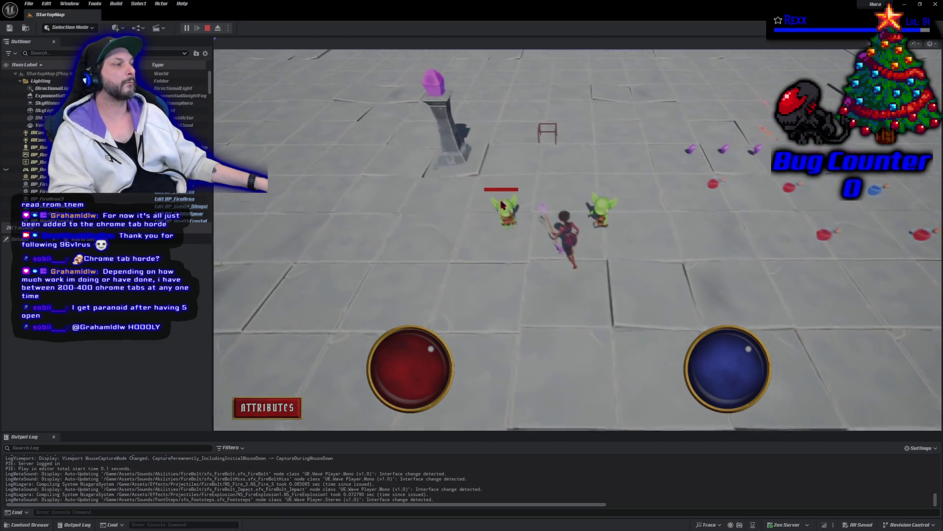
{"action": "left_click", "coordinate": [515, 218]}
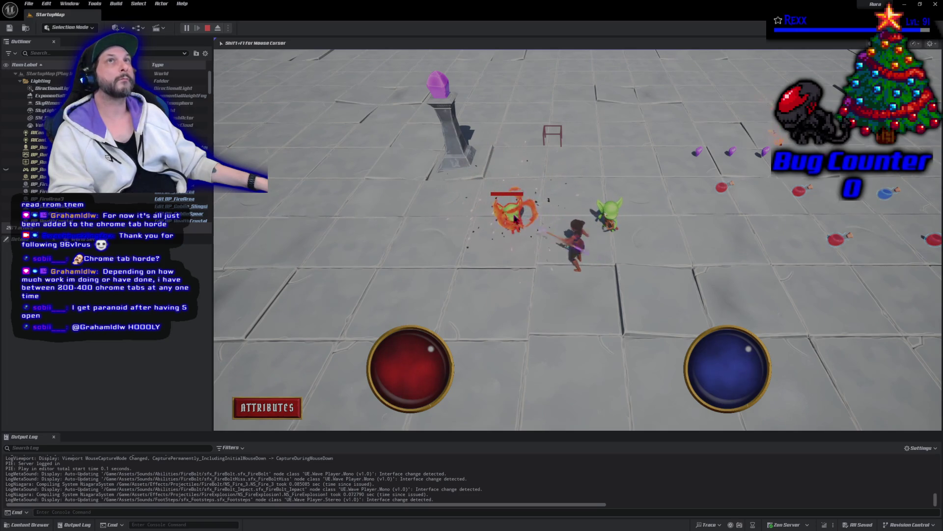
{"action": "left_click", "coordinate": [515, 219]}
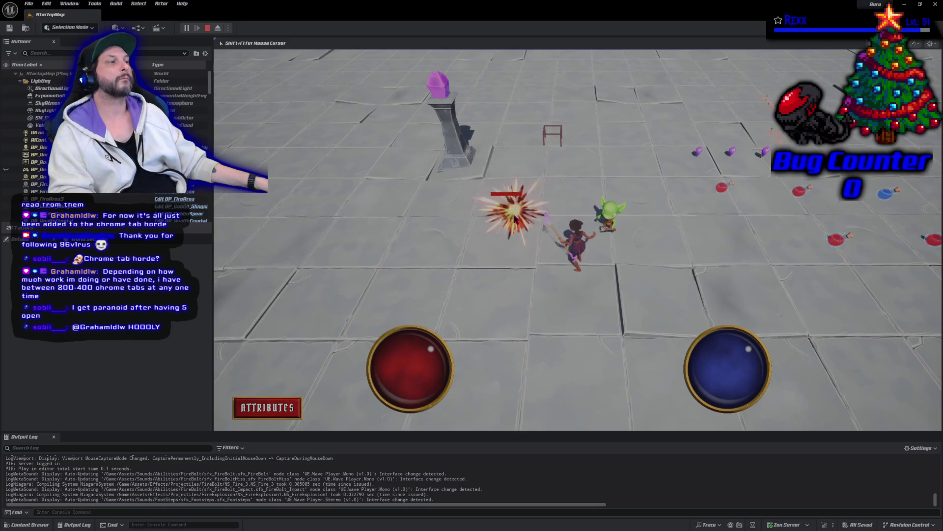
{"action": "left_click", "coordinate": [515, 219]}
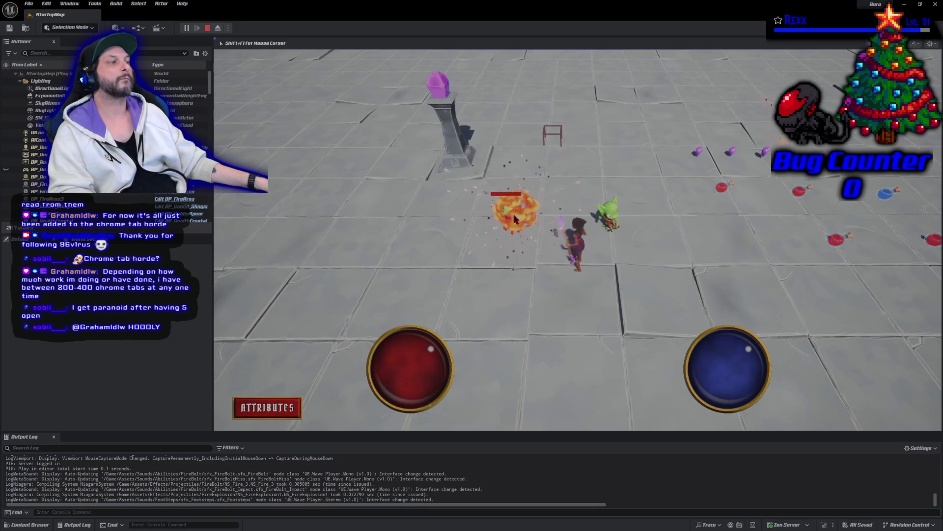
{"action": "left_click", "coordinate": [515, 218]}
{"action": "left_click", "coordinate": [514, 219]}
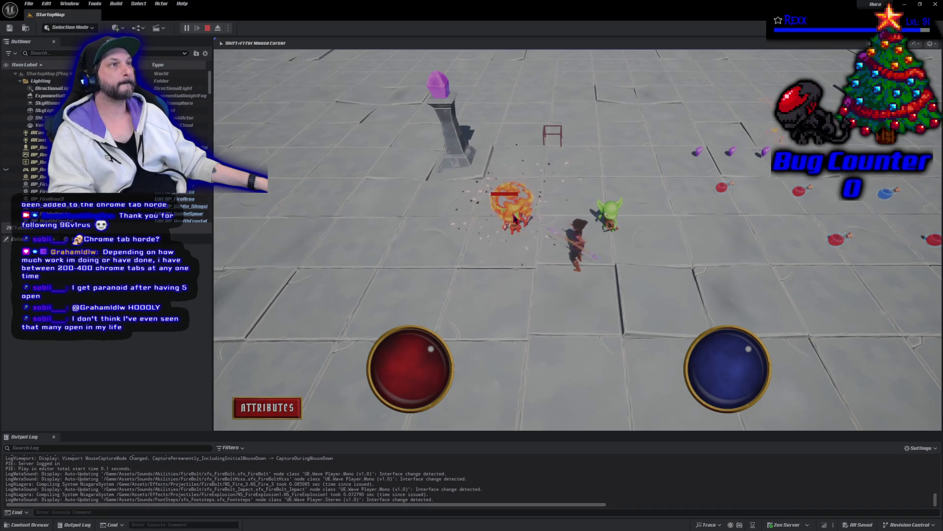
{"action": "left_click", "coordinate": [515, 218]}
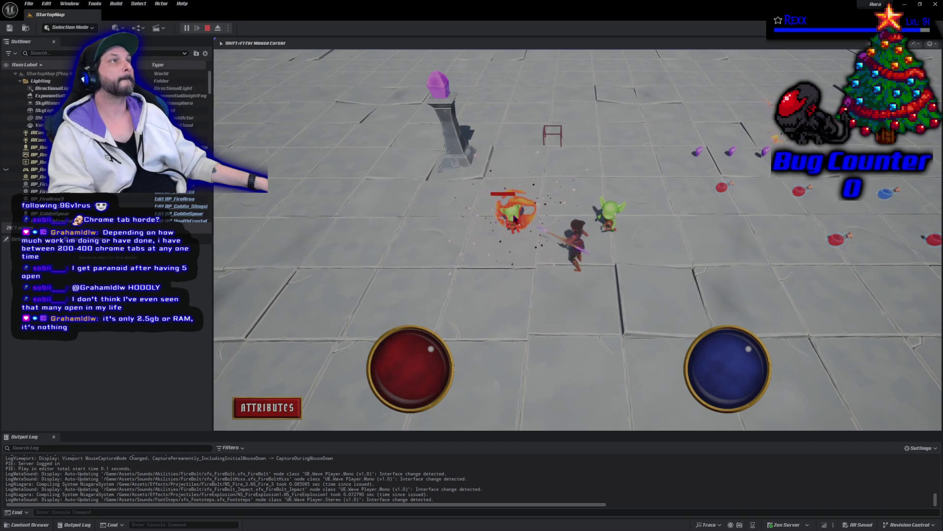
{"action": "left_click", "coordinate": [515, 219]}
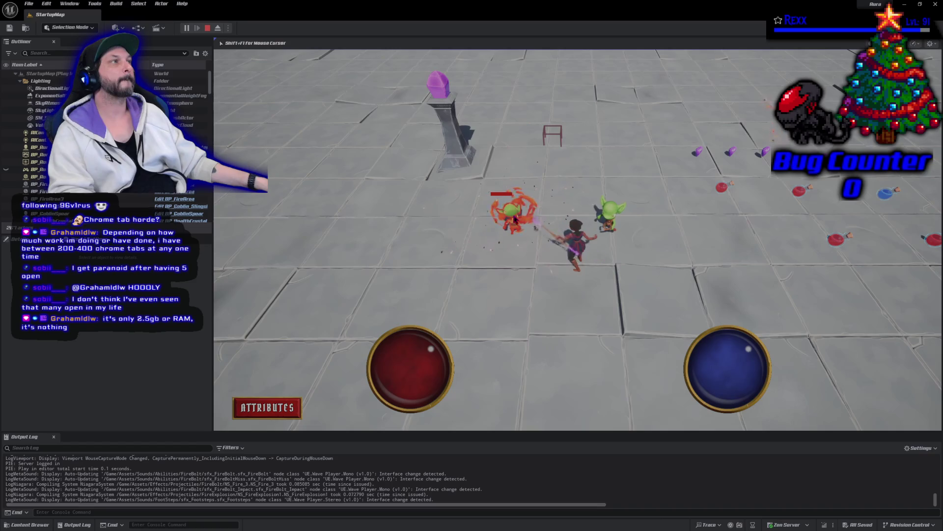
{"action": "left_click", "coordinate": [516, 218]}
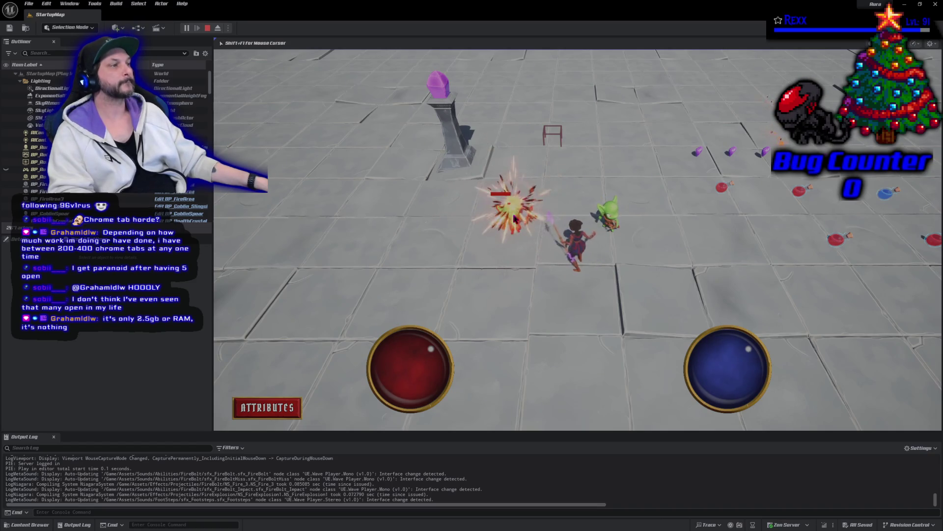
{"action": "left_click", "coordinate": [520, 215]}
{"action": "left_click", "coordinate": [520, 215]}
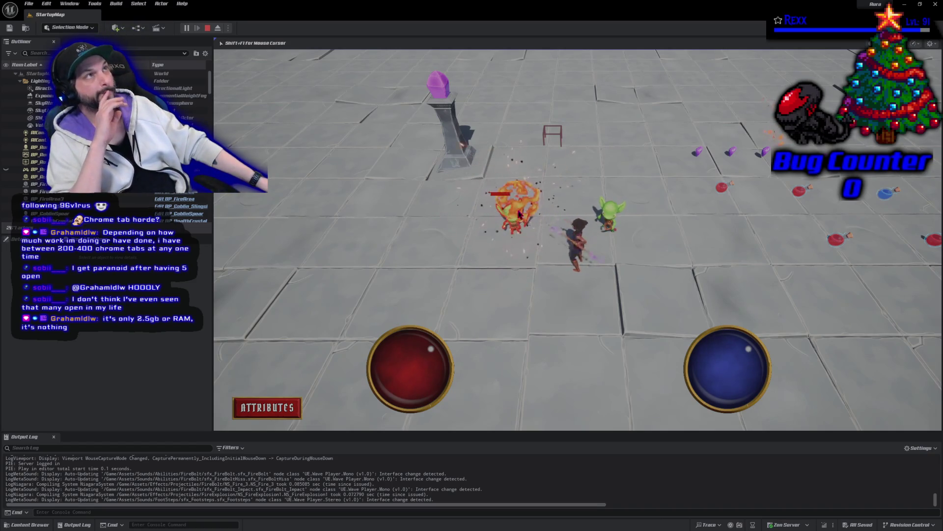
{"action": "left_click", "coordinate": [519, 214]}
{"action": "left_click", "coordinate": [519, 213]}
{"action": "left_click", "coordinate": [519, 213]}
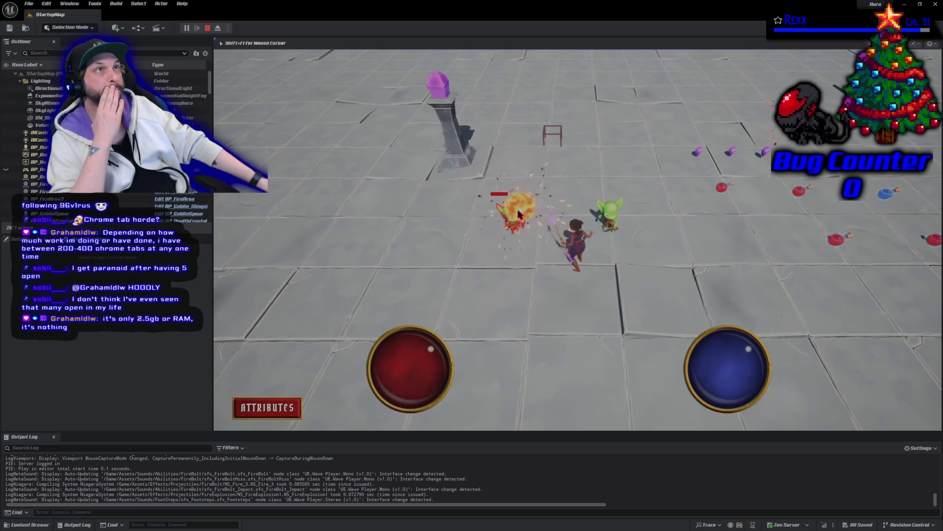
{"action": "left_click", "coordinate": [519, 214]}
{"action": "left_click", "coordinate": [520, 213]}
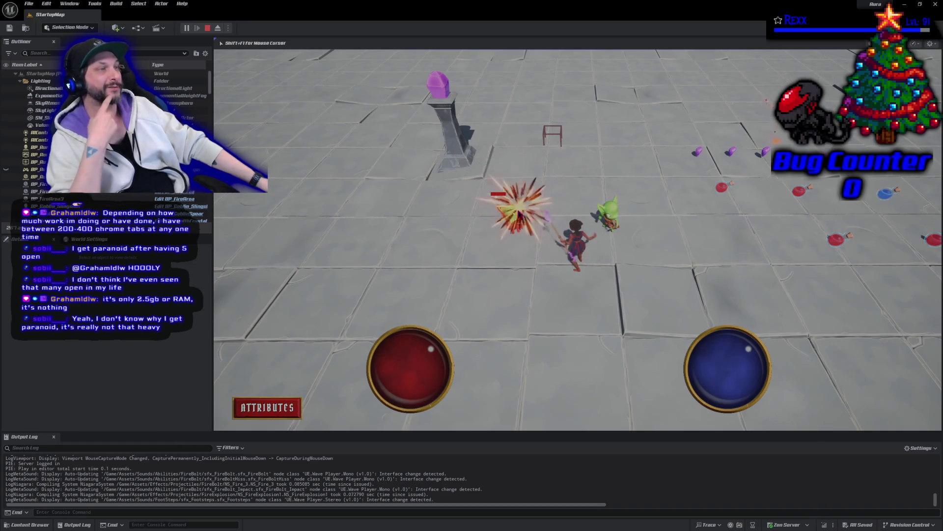
{"action": "left_click", "coordinate": [520, 212]}
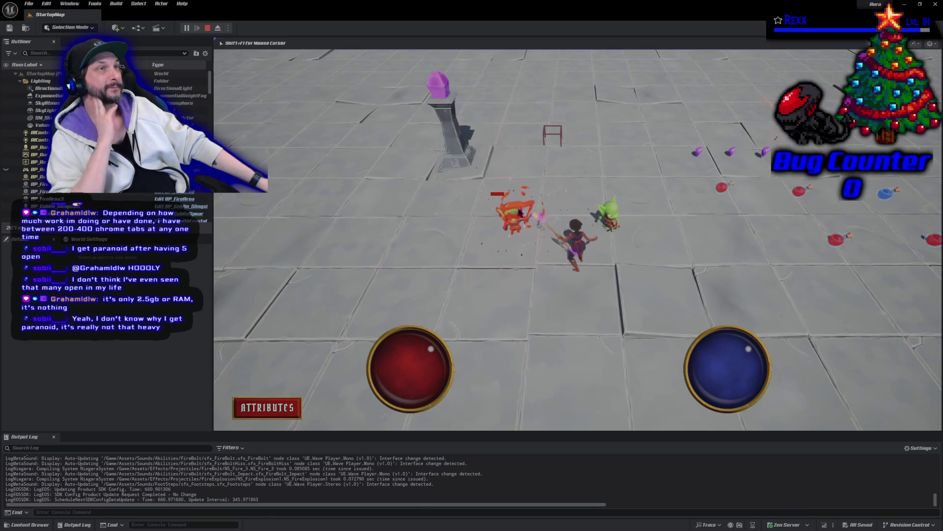
{"action": "left_click", "coordinate": [519, 213]}
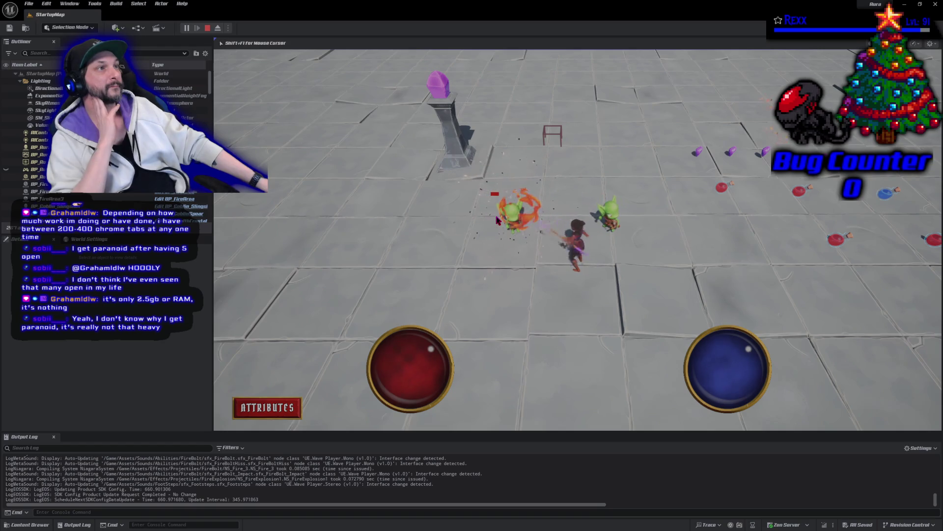
Keep firebolting the goblin until it dies, then stop the play session
{"action": "left_click", "coordinate": [498, 220]}
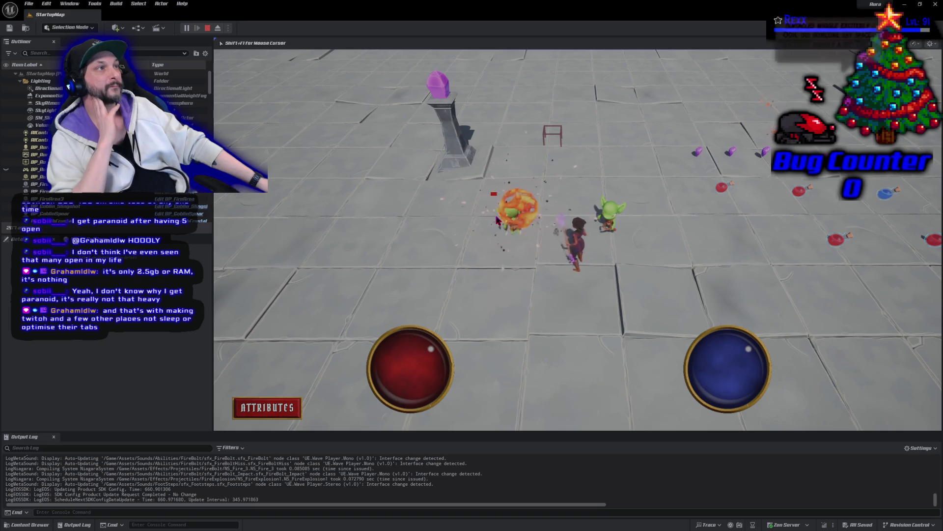
{"action": "left_click", "coordinate": [498, 221]}
{"action": "left_click", "coordinate": [497, 220]}
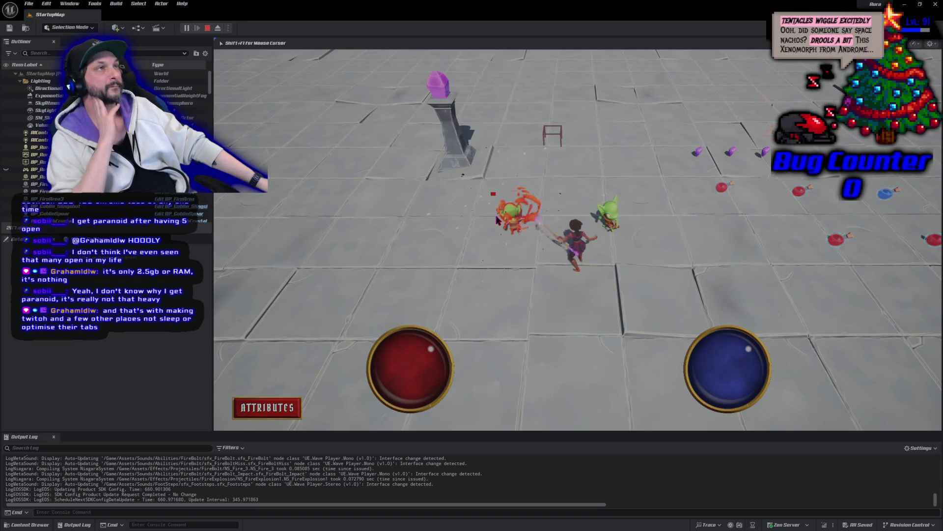
{"action": "left_click", "coordinate": [497, 220]}
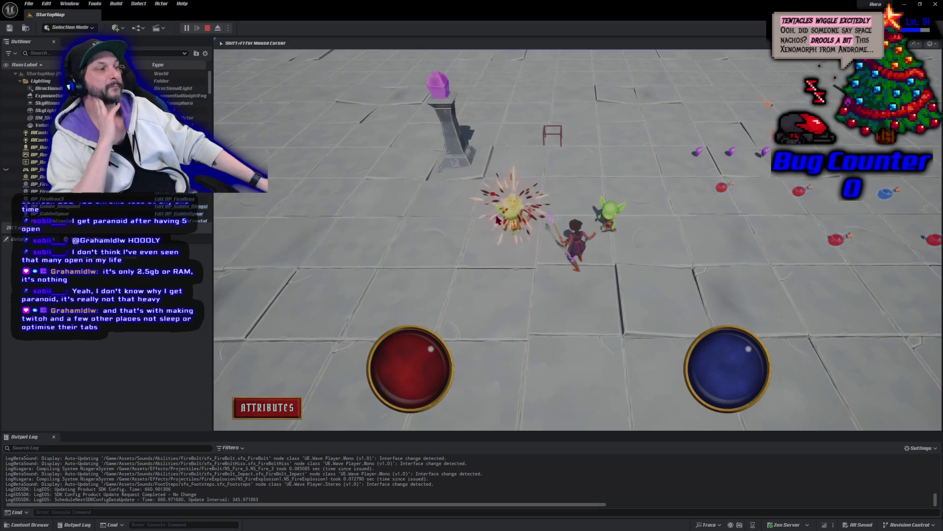
{"action": "left_click", "coordinate": [498, 220]}
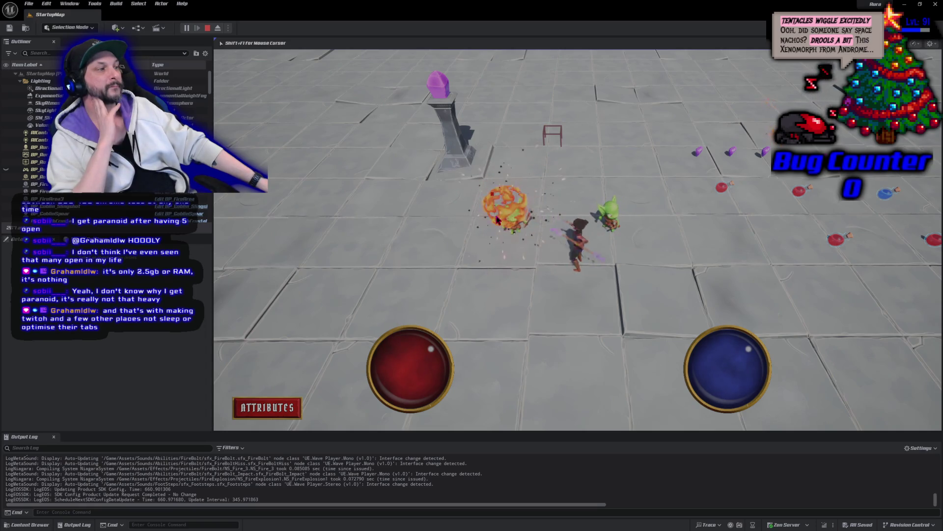
{"action": "left_click", "coordinate": [498, 220]}
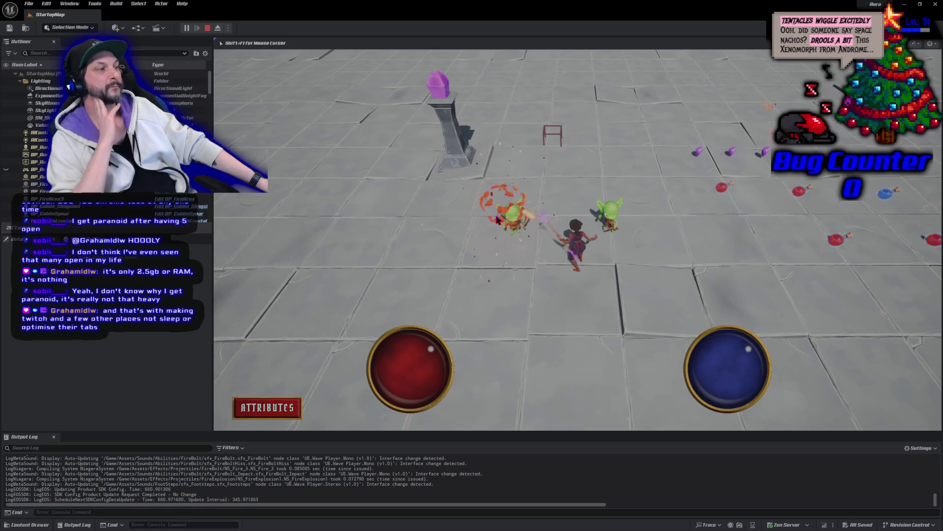
{"action": "left_click", "coordinate": [497, 220]}
{"action": "left_click", "coordinate": [498, 220]}
{"action": "left_click", "coordinate": [497, 220]}
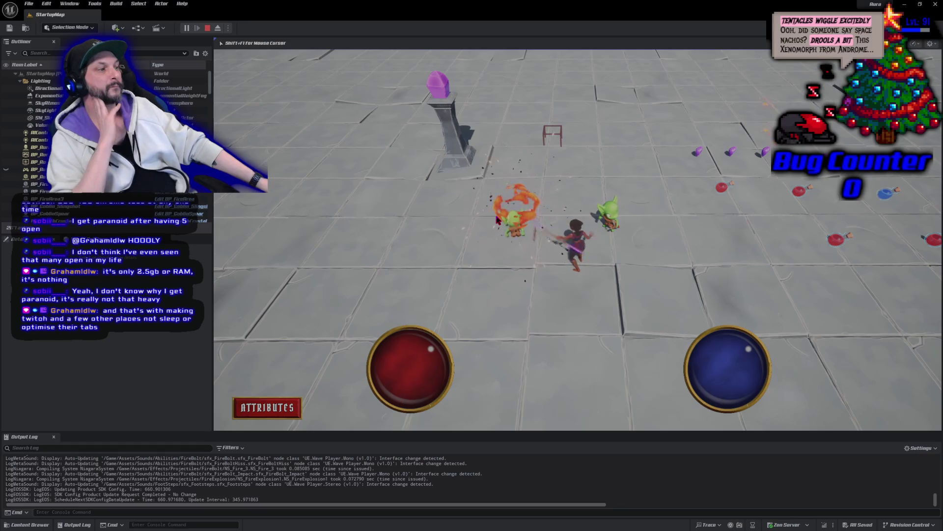
{"action": "left_click", "coordinate": [498, 221]}
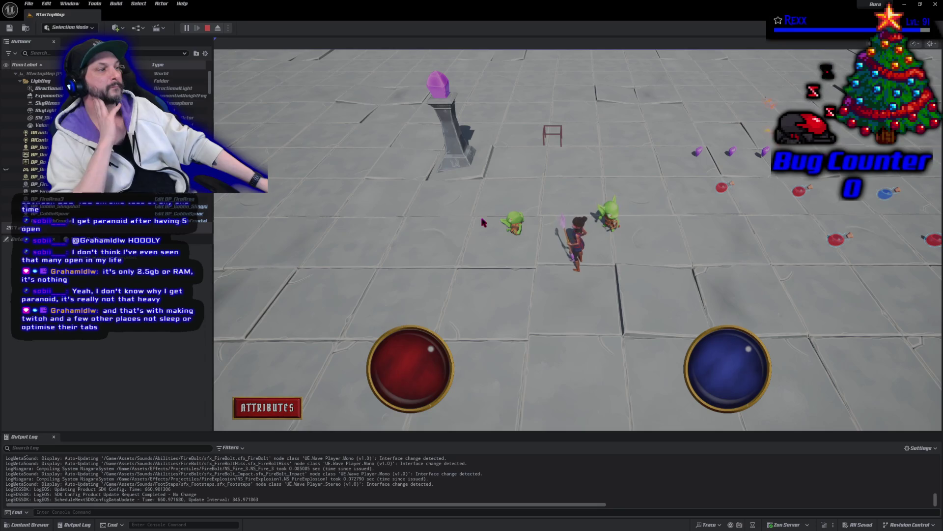
{"action": "left_click", "coordinate": [498, 220]}
{"action": "left_click", "coordinate": [208, 28]}
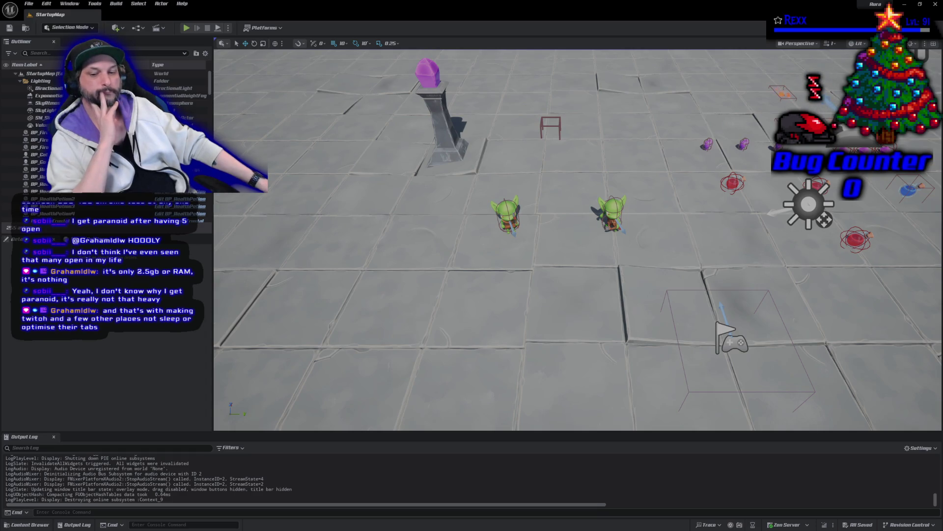
Review the StartDissolveTimeline and StartWeaponDissolveTimeline declarations in AuraCharacterBase, then rebuild the project
{"action": "key", "text": "alt+Tab"}
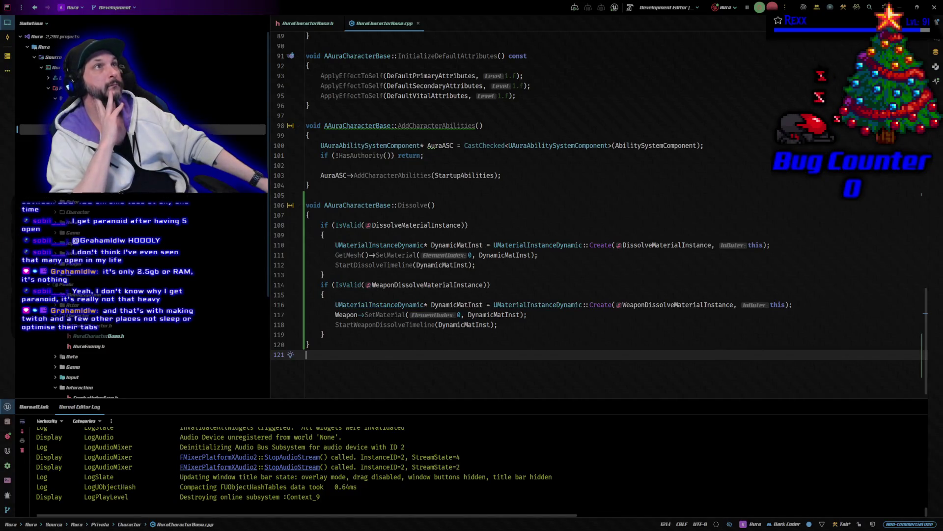
{"action": "left_click", "coordinate": [307, 23]}
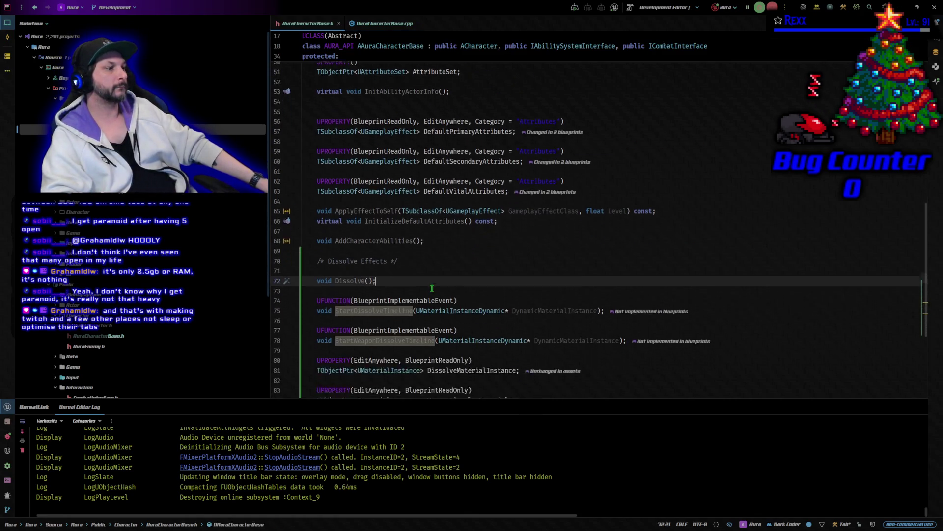
{"action": "scroll", "coordinate": [432, 288], "scroll_direction": "down", "scroll_amount": 2}
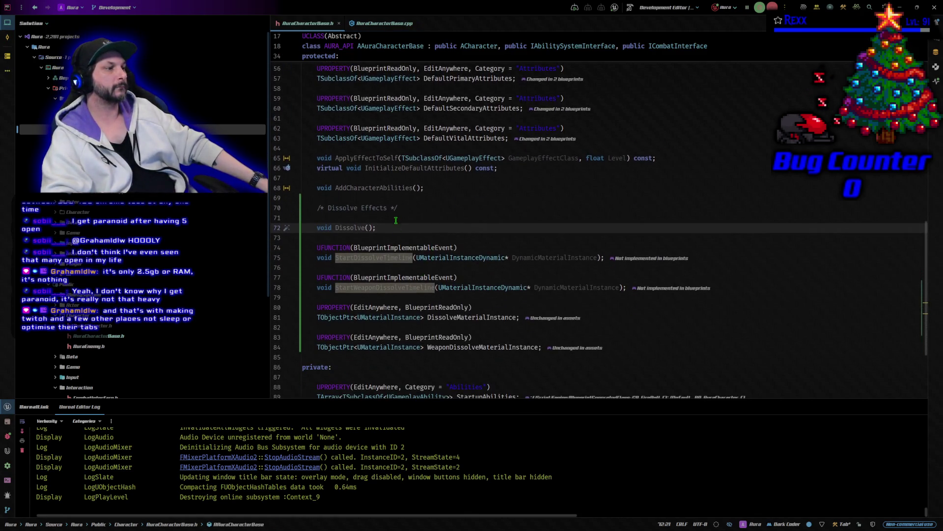
{"action": "scroll", "coordinate": [393, 205], "scroll_direction": "down", "scroll_amount": 2}
{"action": "left_click", "coordinate": [392, 198]}
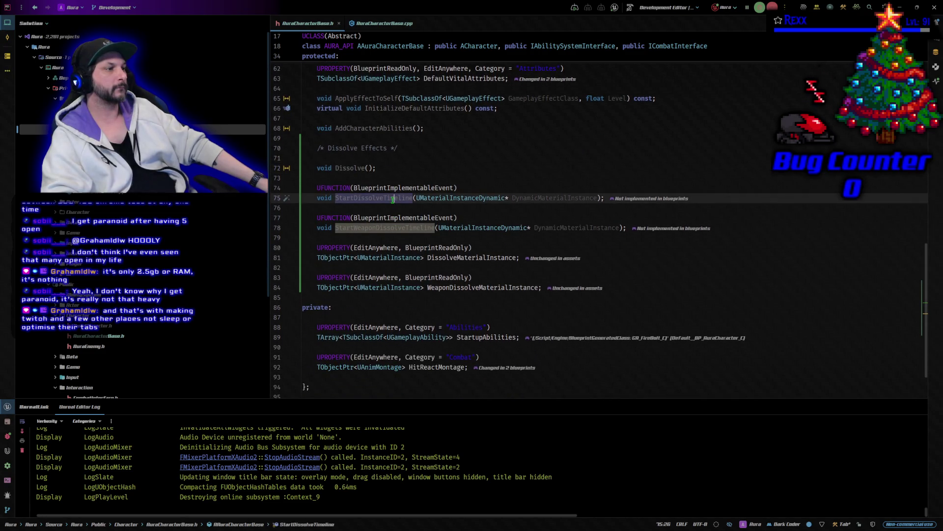
{"action": "left_click", "coordinate": [381, 23]}
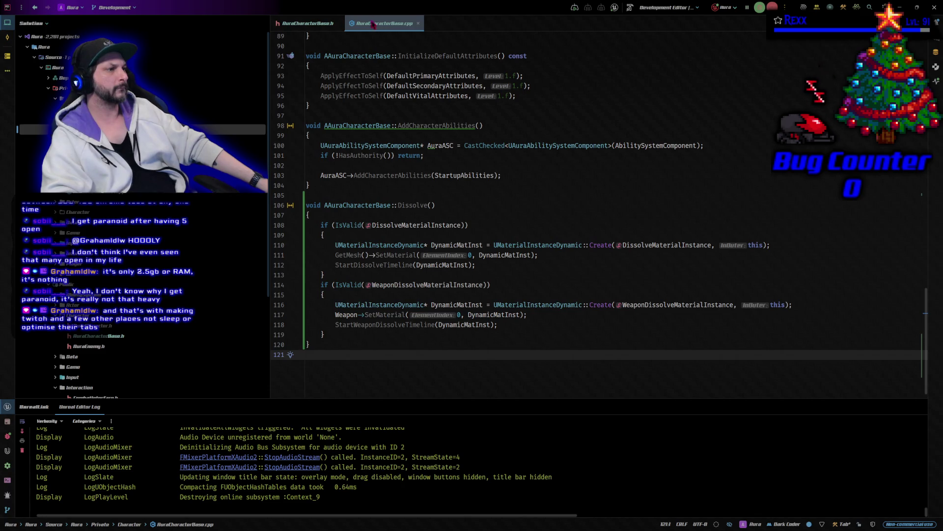
{"action": "left_click", "coordinate": [308, 24]}
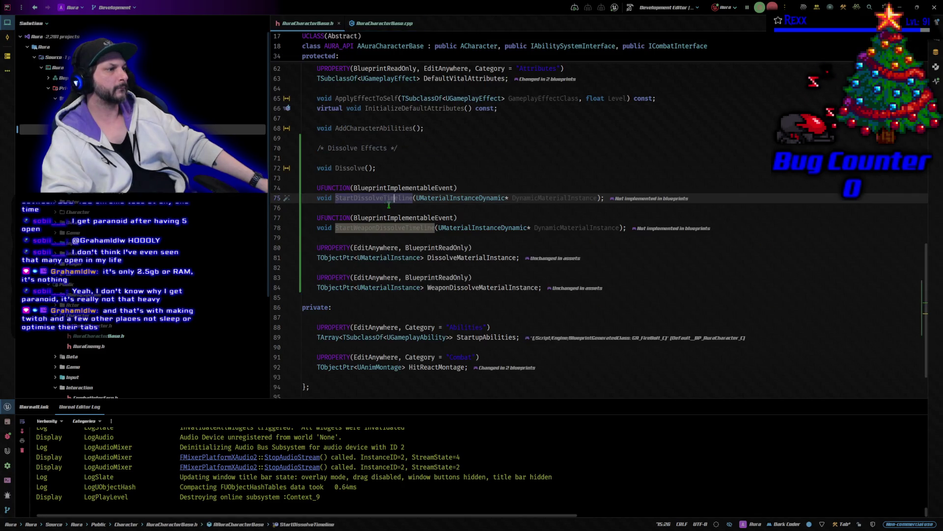
{"action": "left_click", "coordinate": [405, 228]}
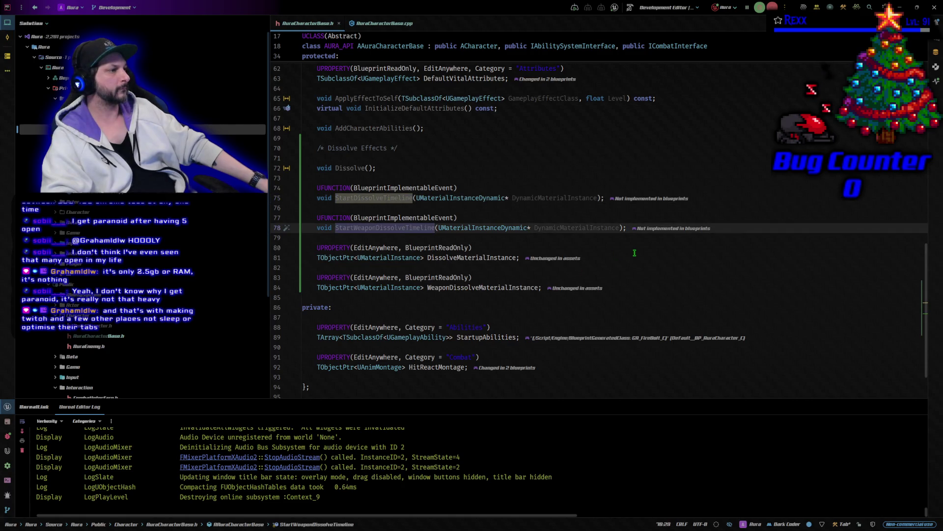
{"action": "left_click", "coordinate": [599, 238]}
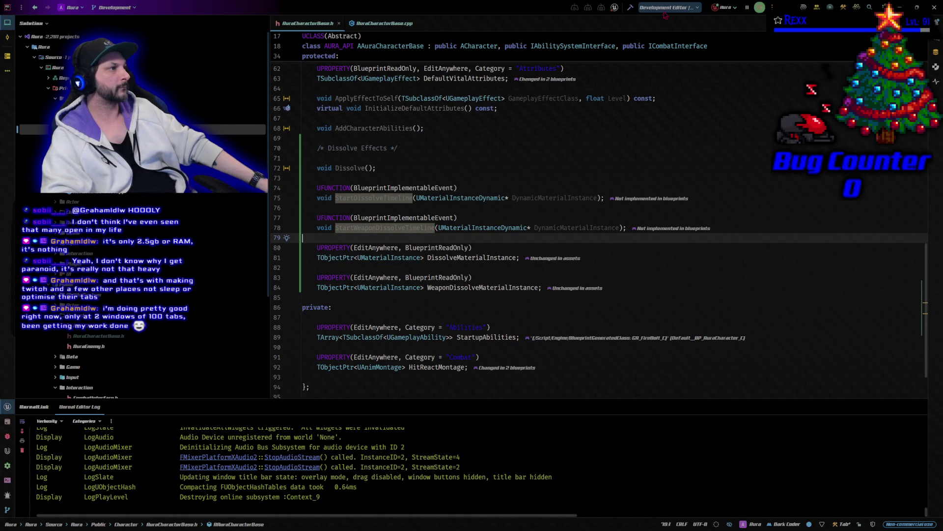
{"action": "scroll", "coordinate": [607, 191], "scroll_direction": "up", "scroll_amount": 2}
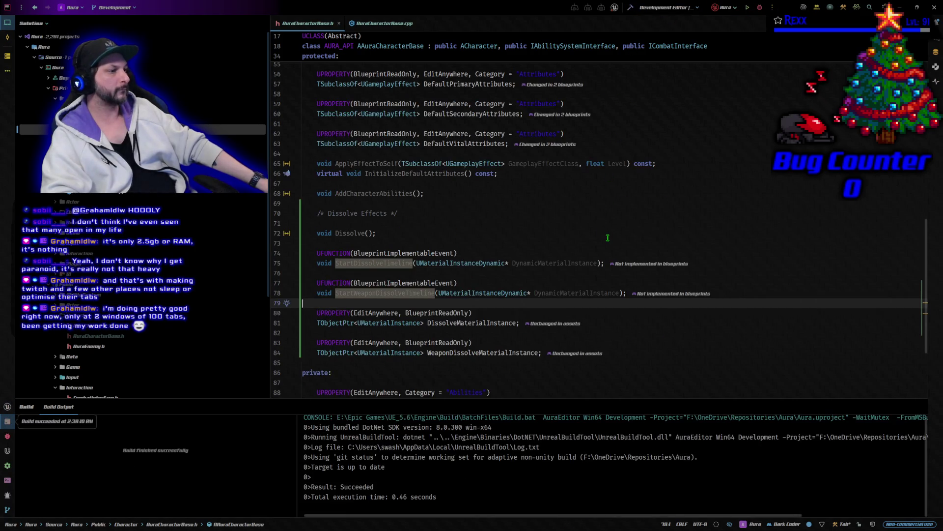
{"action": "scroll", "coordinate": [481, 293], "scroll_direction": "down", "scroll_amount": 1}
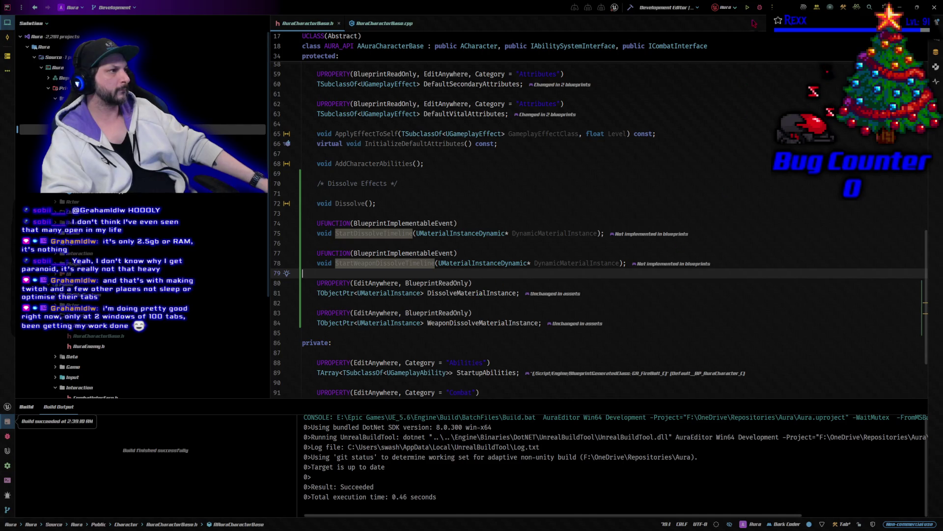
{"action": "left_click", "coordinate": [747, 7]}
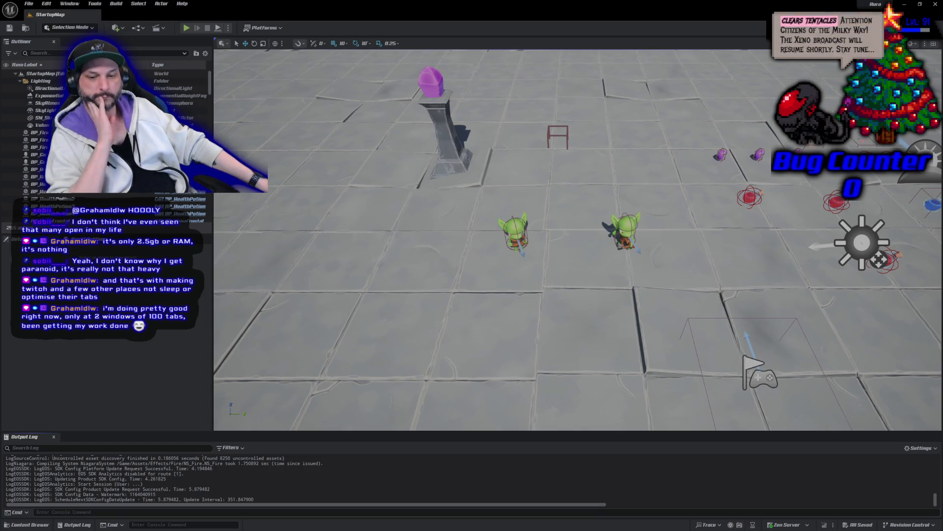
Return from Unreal Editor to AuraCharacterBase.h in Rider
{"action": "key", "text": "alt+Tab"}
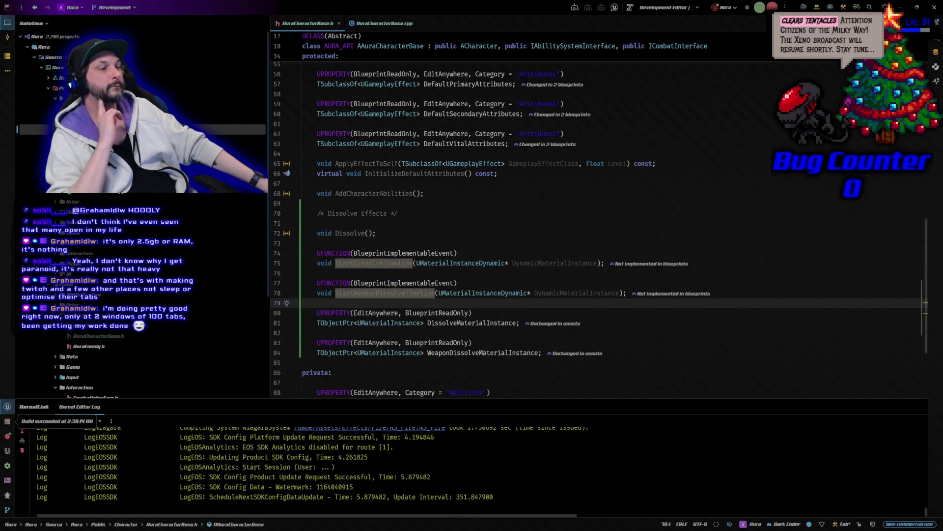
In AuraCharacterBase.cpp, inspect the weapon dynamic material and StartWeaponDissolveTimeline lines
{"action": "left_click", "coordinate": [377, 28]}
{"action": "left_click", "coordinate": [515, 314]}
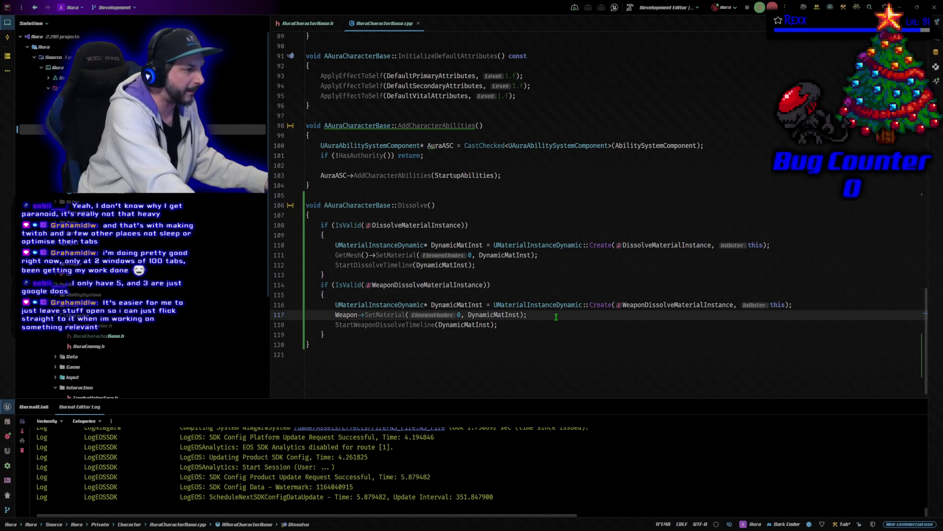
{"action": "key", "text": "Down"}
{"action": "key", "text": "Up"}
{"action": "key", "text": "Up"}
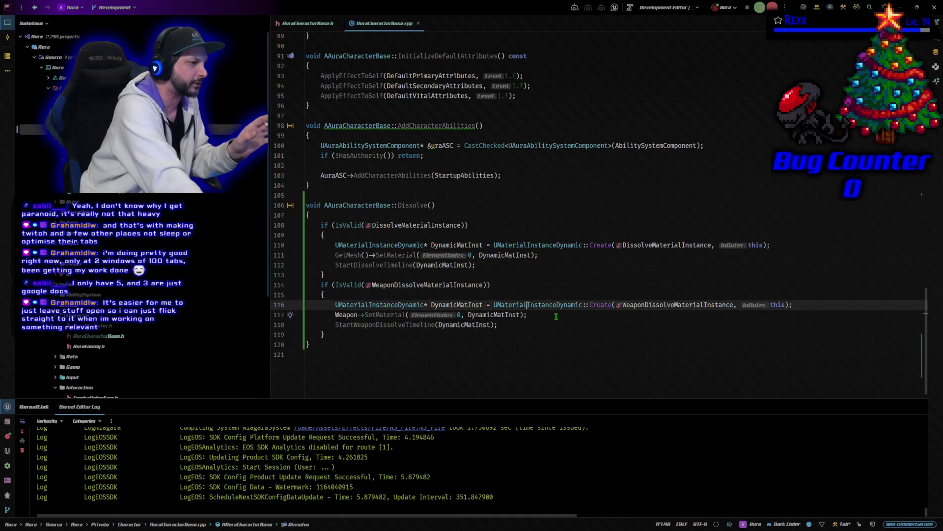
{"action": "key", "text": "Right"}
{"action": "key", "text": "Right"}
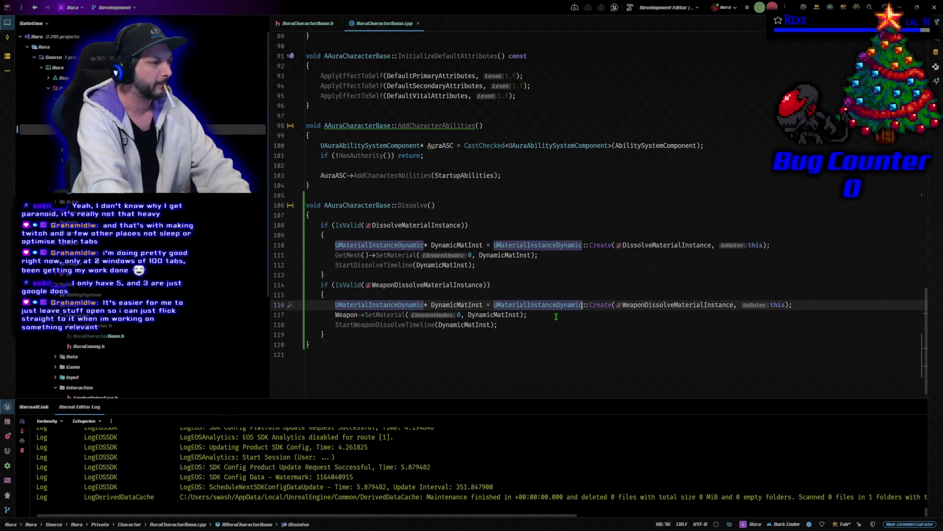
{"action": "key", "text": "Right"}
{"action": "key", "text": "Right"}
{"action": "key", "text": "Right"}
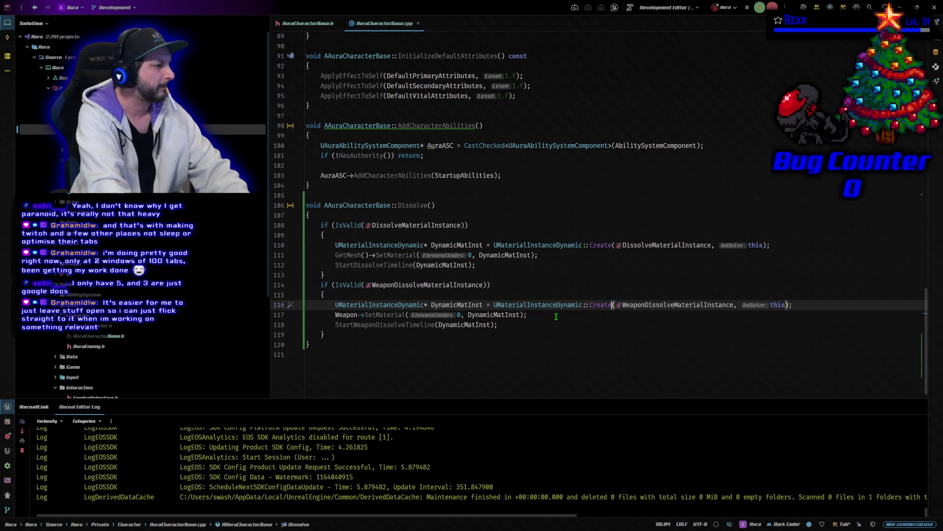
{"action": "key", "text": "ctrl+Left"}
{"action": "key", "text": "ctrl+Left"}
{"action": "key", "text": "ctrl+Left"}
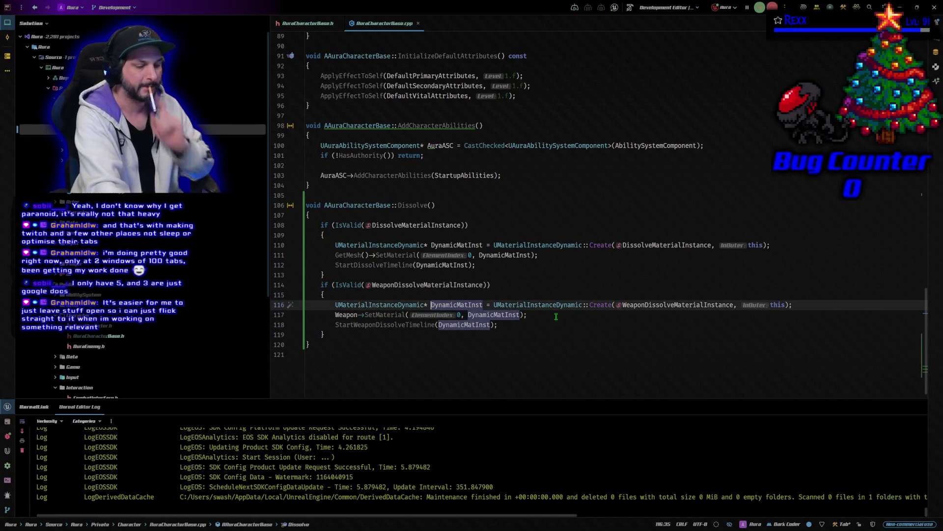
Toggle header and source with Alt+O, revisit Dissolve()'s body material line, and open a new Chrome window
{"action": "key", "text": "alt+o"}
{"action": "key", "text": "alt+o"}
{"action": "key", "text": "alt+o"}
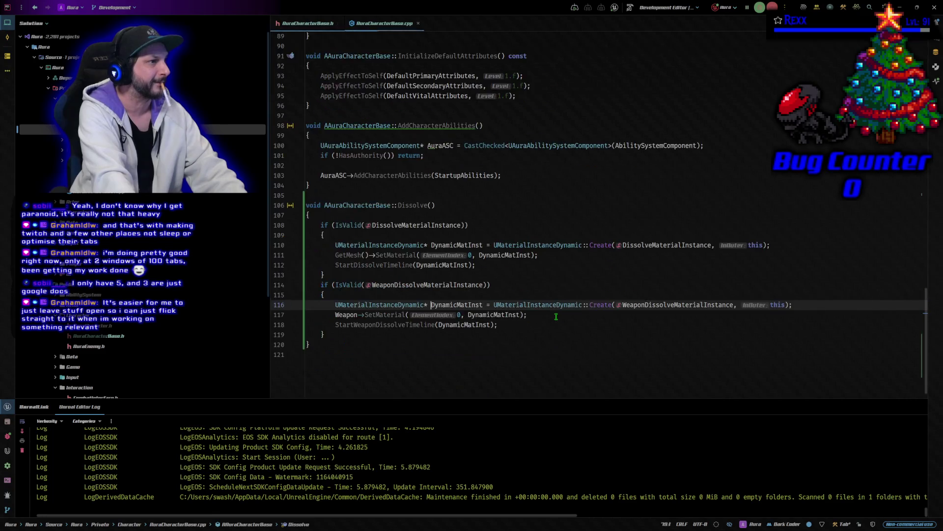
{"action": "key", "text": "alt+o"}
{"action": "key", "text": "alt+o"}
{"action": "key", "text": "alt+o"}
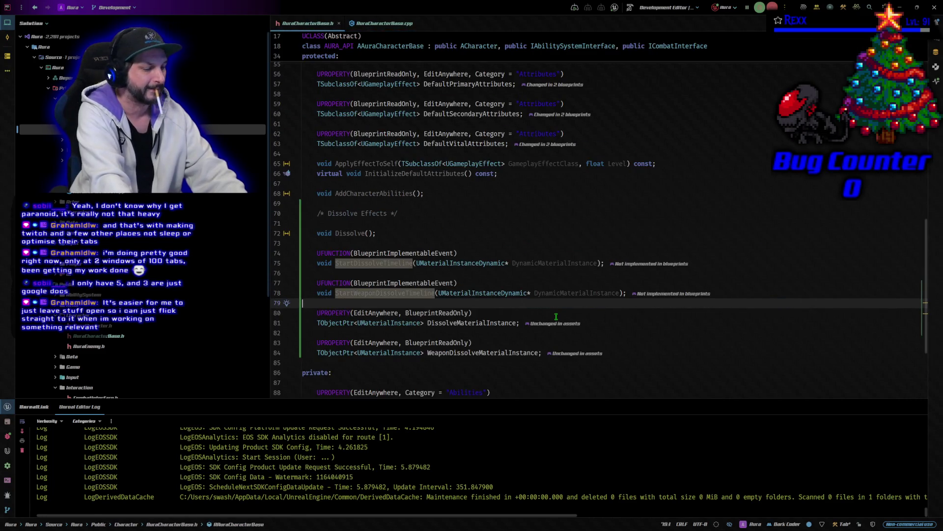
{"action": "key", "text": "alt+o"}
{"action": "key", "text": "alt+o"}
{"action": "key", "text": "alt+o"}
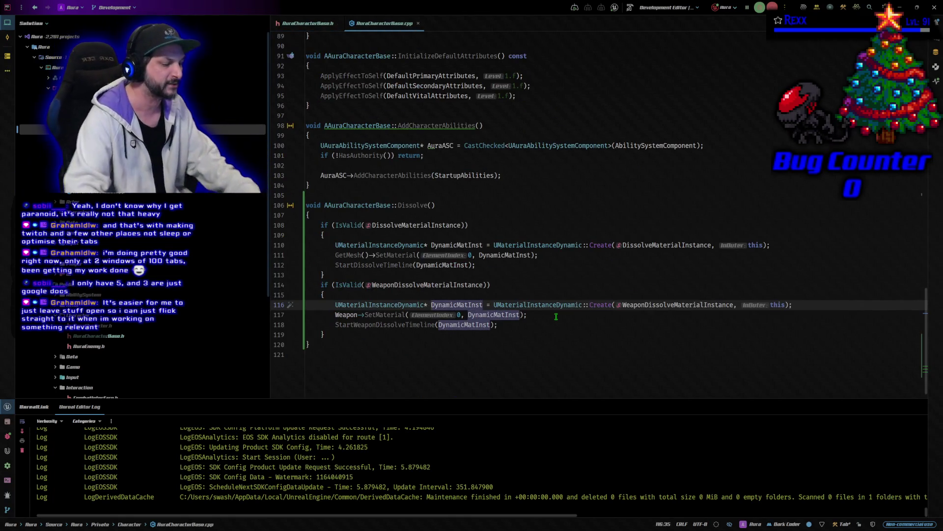
{"action": "left_click", "coordinate": [483, 126]}
{"action": "left_click", "coordinate": [482, 175]}
{"action": "left_click", "coordinate": [486, 205]}
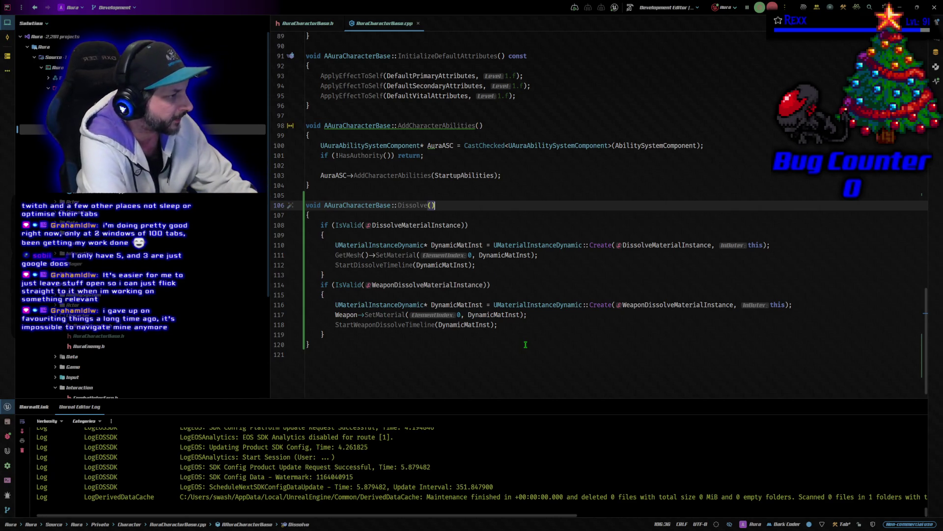
{"action": "key", "text": "Down"}
{"action": "key", "text": "Down"}
{"action": "key", "text": "Down"}
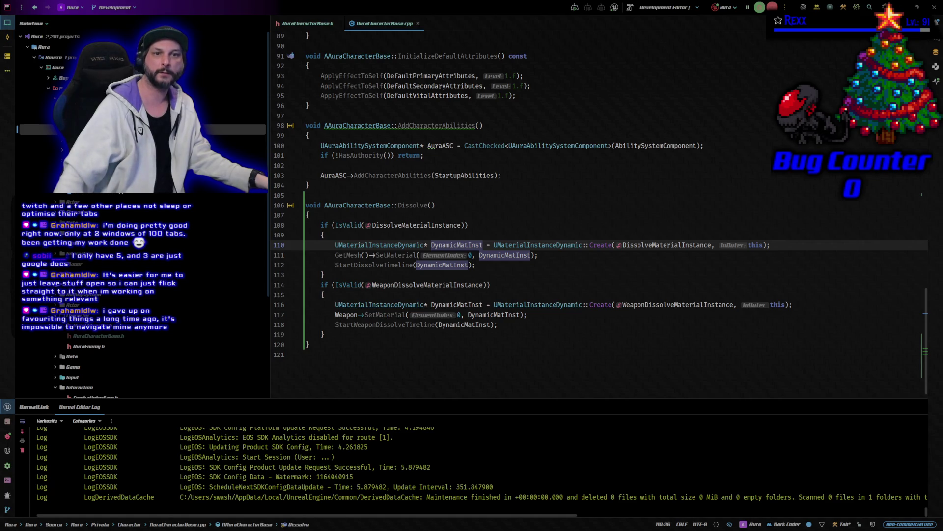
{"action": "key", "text": "ctrl+n"}
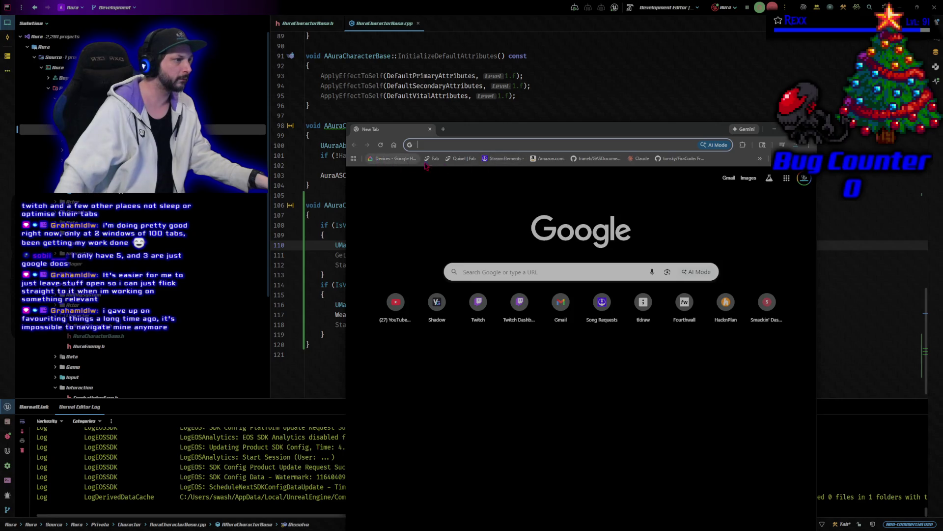
Drag the Chrome window to the left edge and return to the Dissolve() signature
{"action": "left_click_drag", "start_coordinate": [415, 134], "coordinate": [0, 75]}
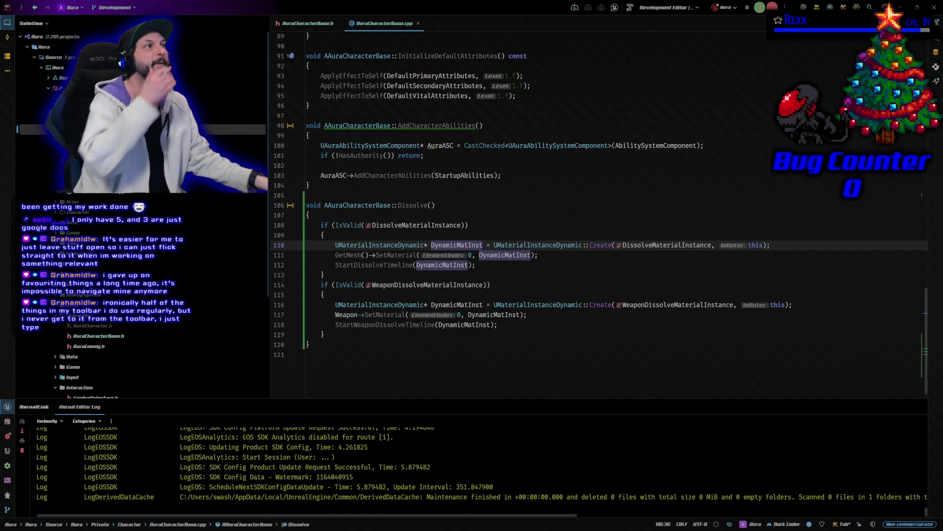
{"action": "left_click", "coordinate": [453, 206]}
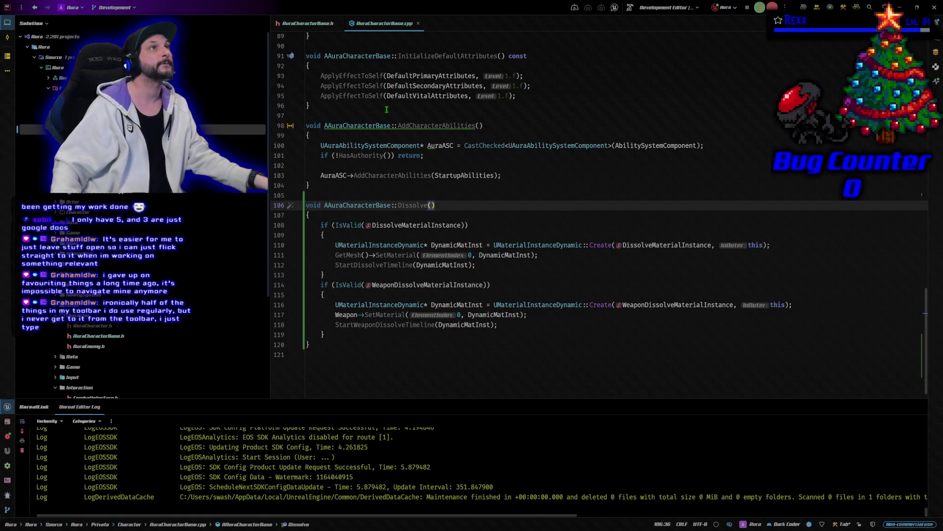
Check the Dissolve() call at the end of MulticastHandleDeath_Implementation, then switch to Unreal Editor
{"action": "scroll", "coordinate": [389, 194], "scroll_direction": "up", "scroll_amount": 4}
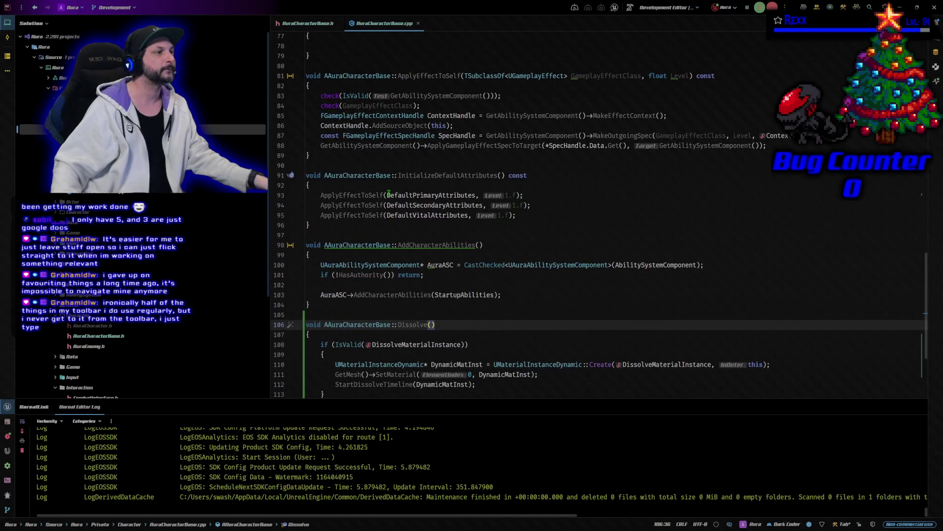
{"action": "scroll", "coordinate": [527, 267], "scroll_direction": "up", "scroll_amount": 6}
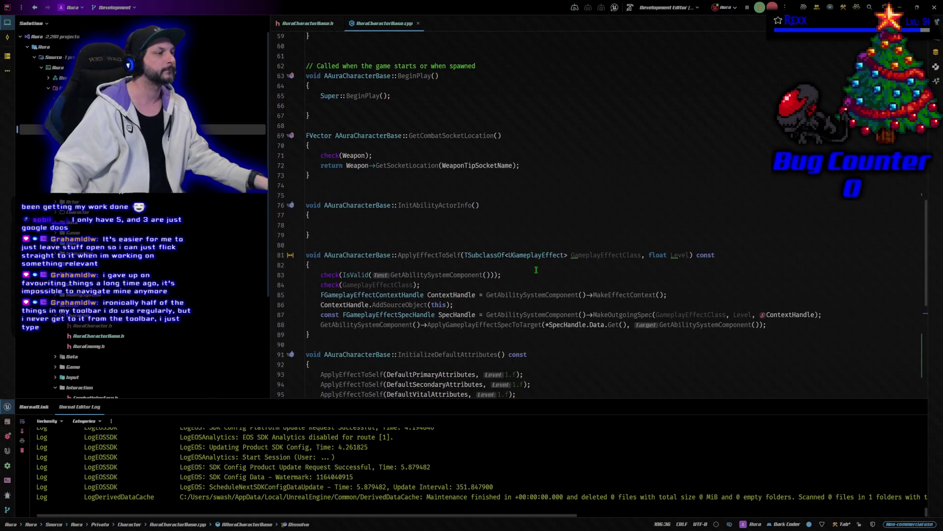
{"action": "scroll", "coordinate": [561, 276], "scroll_direction": "up", "scroll_amount": 10}
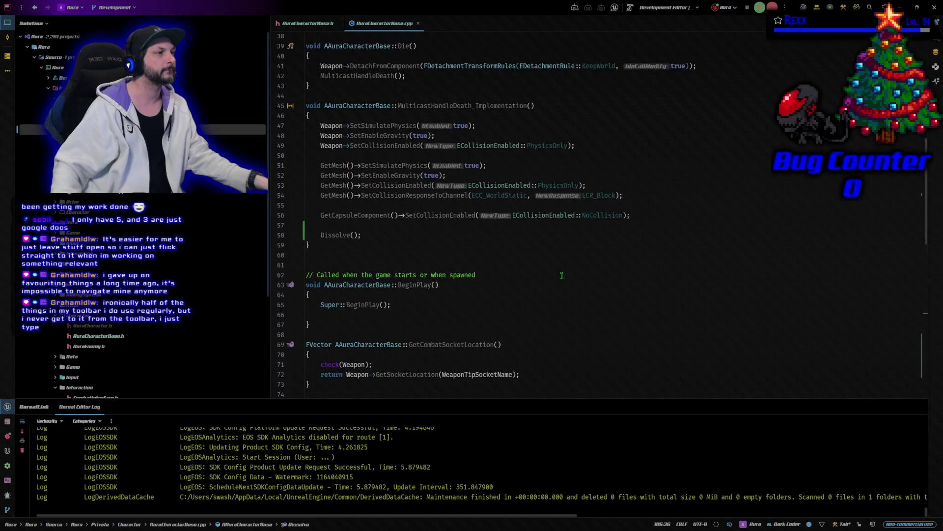
{"action": "left_click", "coordinate": [411, 329]}
{"action": "left_click", "coordinate": [408, 325]}
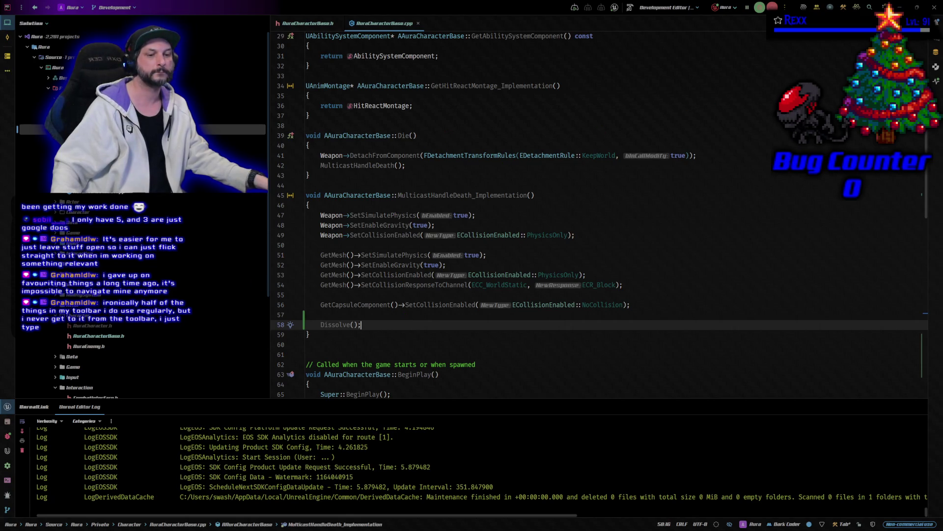
{"action": "key", "text": "alt+Tab"}
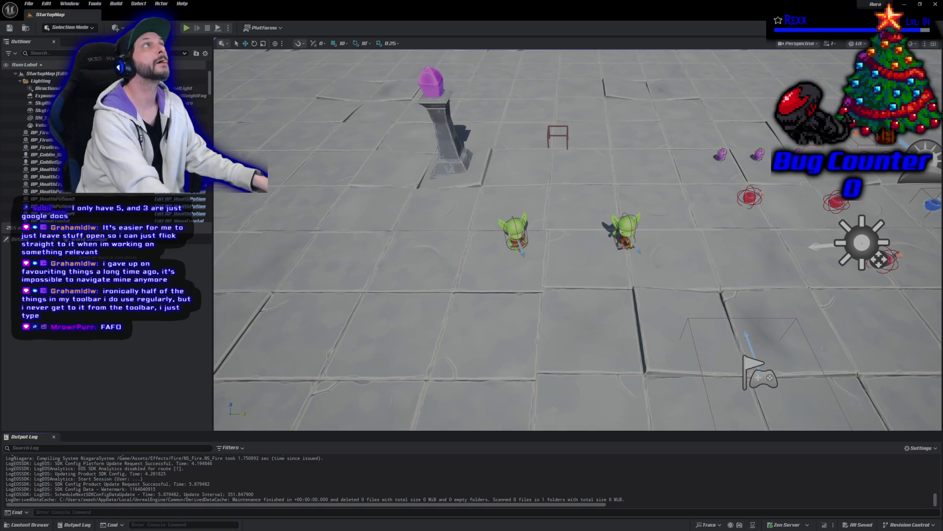
Browse to Content > Blueprints > Character and open BP_EnemyBase in the Blueprint editor
{"action": "left_click", "coordinate": [27, 524]}
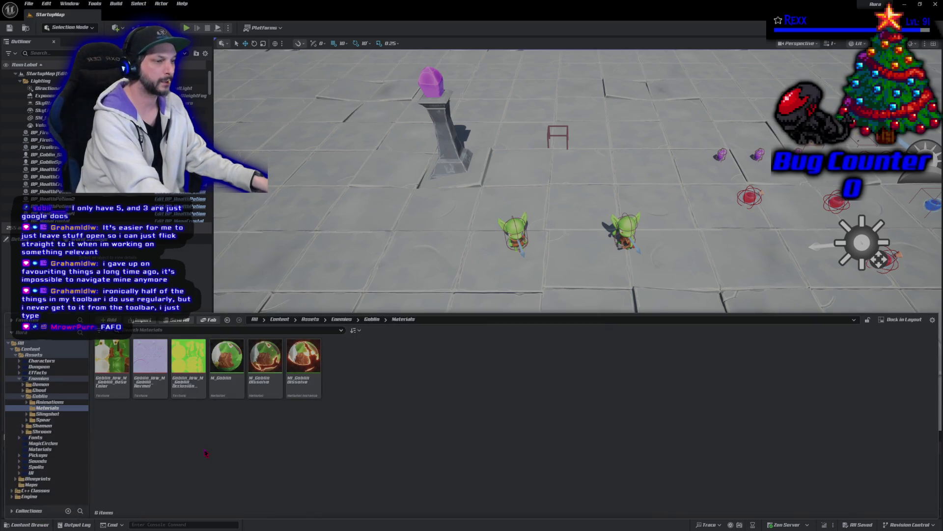
{"action": "double_click", "coordinate": [34, 354]}
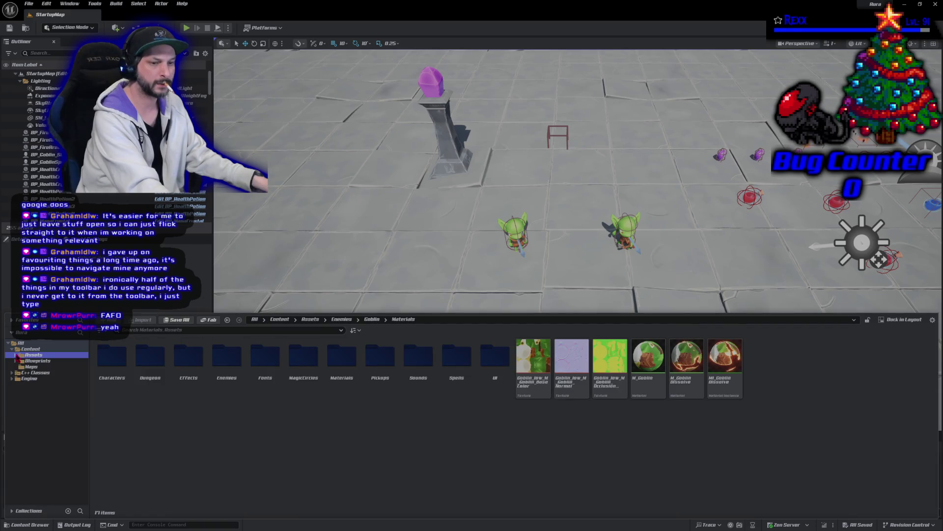
{"action": "left_click", "coordinate": [38, 361]}
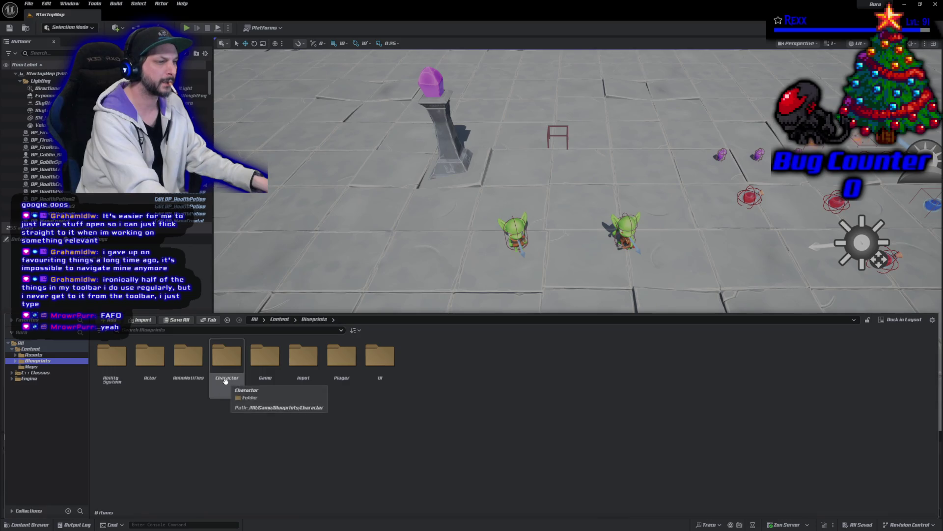
{"action": "double_click", "coordinate": [225, 378]}
{"action": "double_click", "coordinate": [268, 388]}
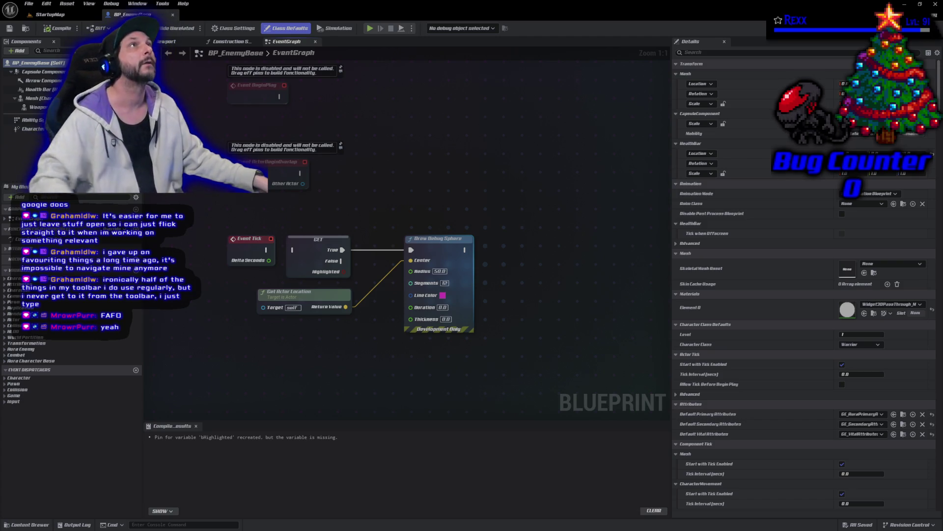
Place an Event StartDissolveTimeline node in BP_EnemyBase's Event Graph
{"action": "left_click_drag", "start_coordinate": [364, 316], "coordinate": [365, 200]}
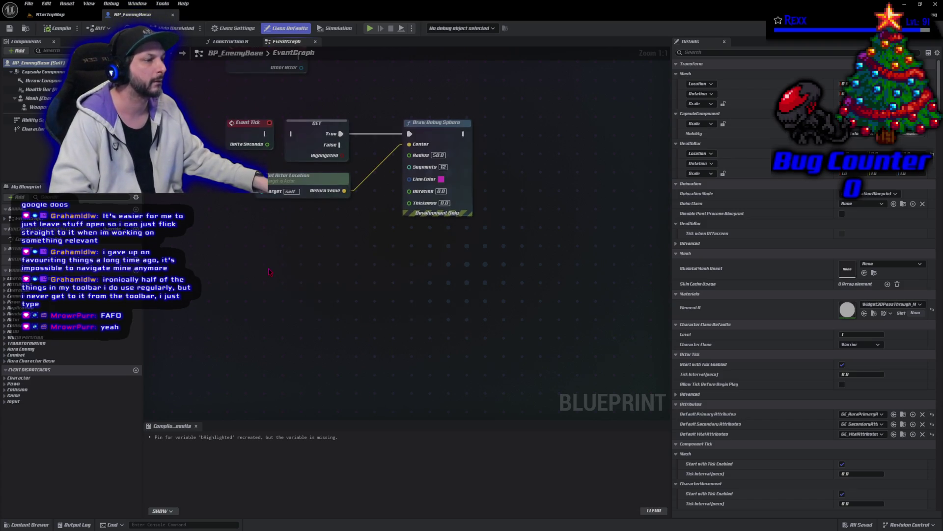
{"action": "right_click", "coordinate": [270, 271]}
{"action": "type", "text": "event"}
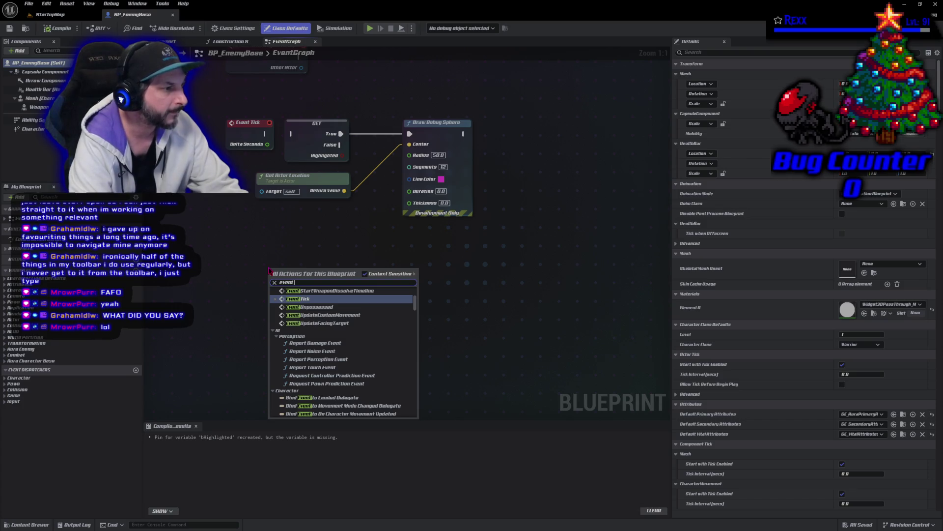
{"action": "type", "text": "star"}
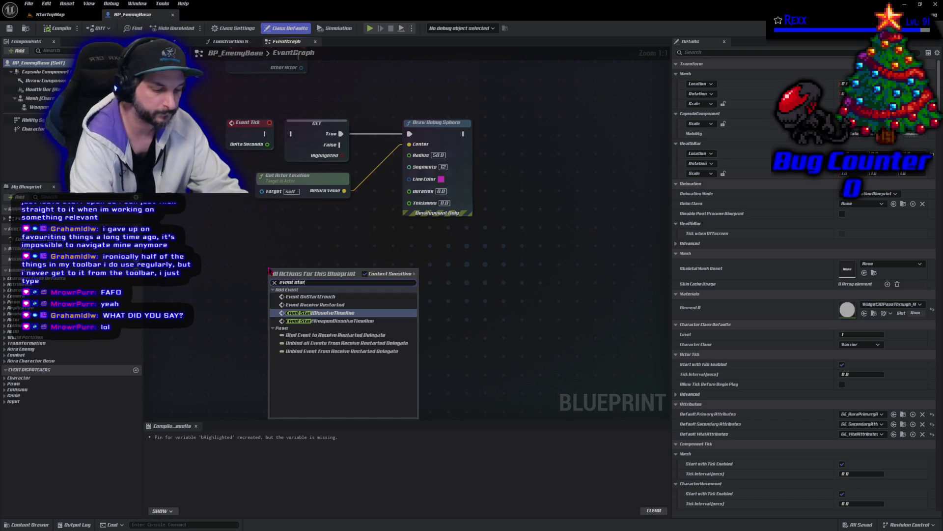
{"action": "type", "text": "t dissolve"}
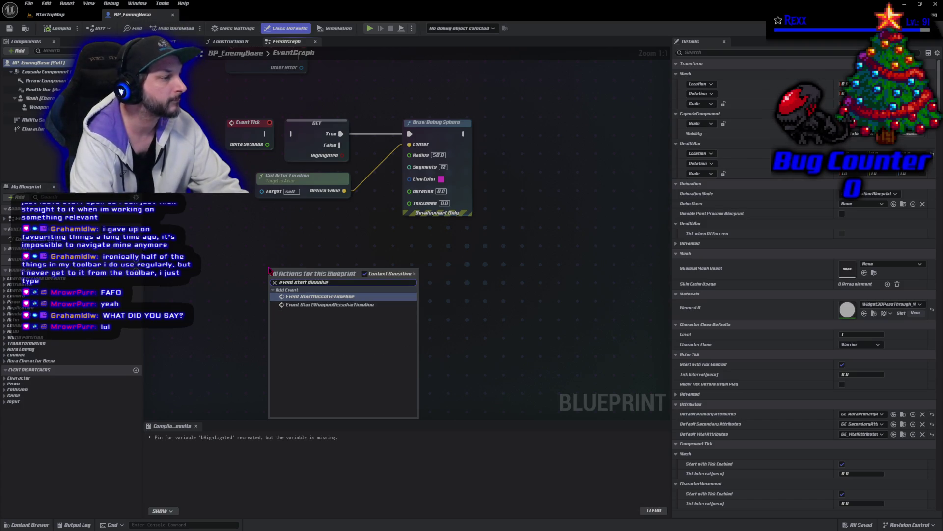
{"action": "key", "text": "Return"}
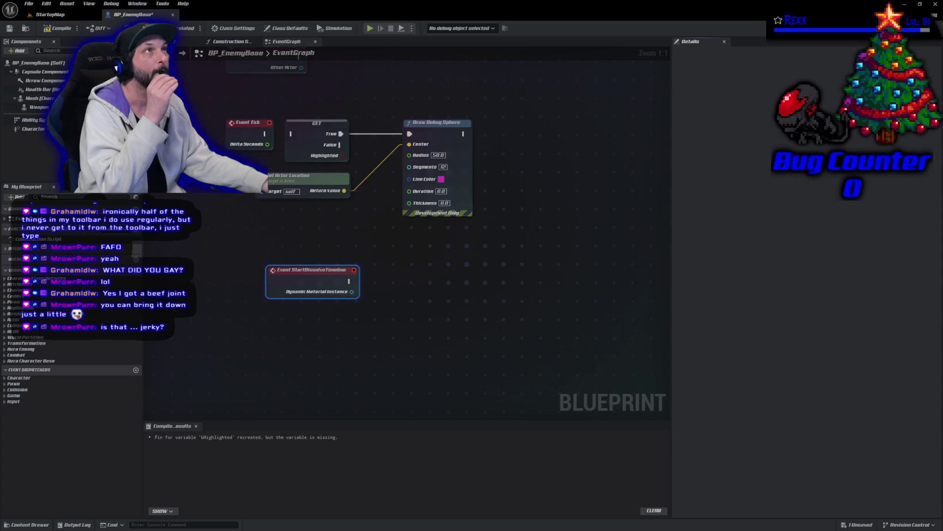
Add a timeline node named 'Dissolve Timeline' and open it in the timeline editor
{"action": "right_click", "coordinate": [532, 300]}
{"action": "type", "text": "add"}
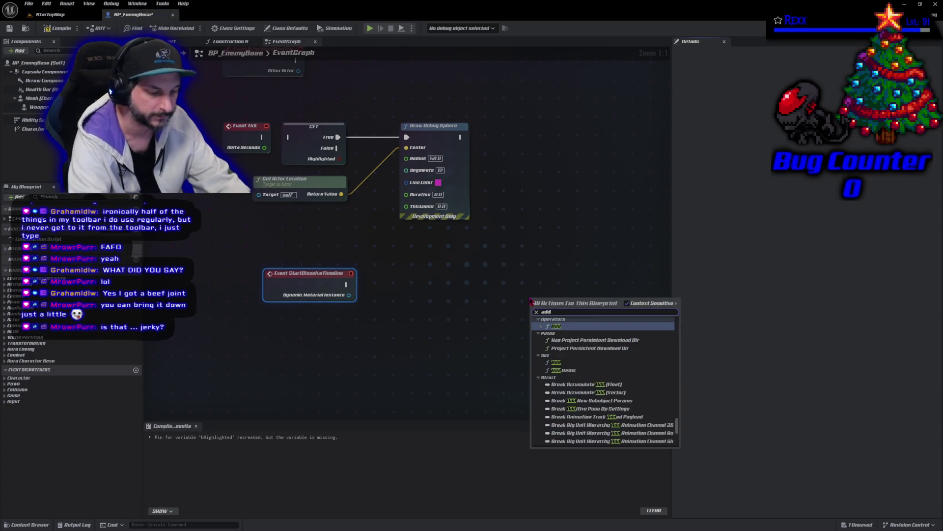
{"action": "type", "text": " timeline"}
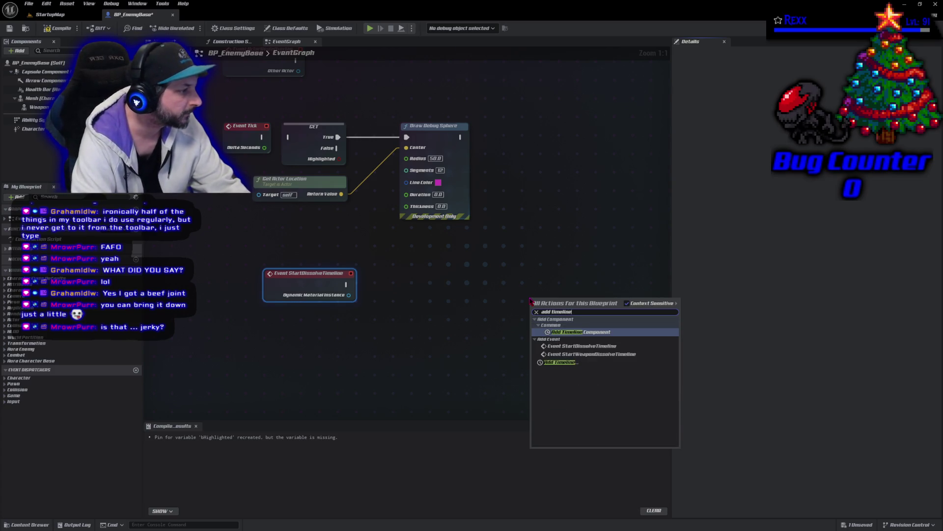
{"action": "key", "text": "Down"}
{"action": "key", "text": "Down"}
{"action": "key", "text": "Down"}
{"action": "key", "text": "Return"}
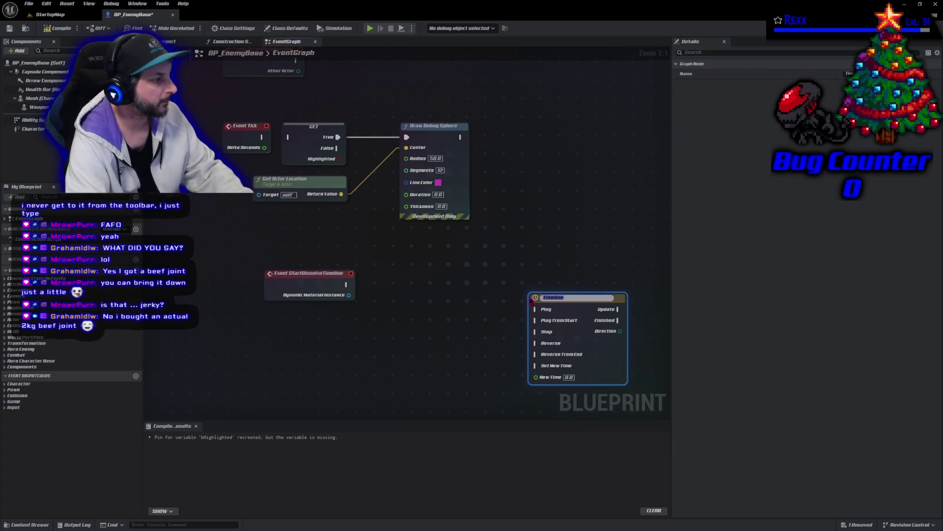
{"action": "type", "text": "Dissolve"}
{"action": "type", "text": " Time"}
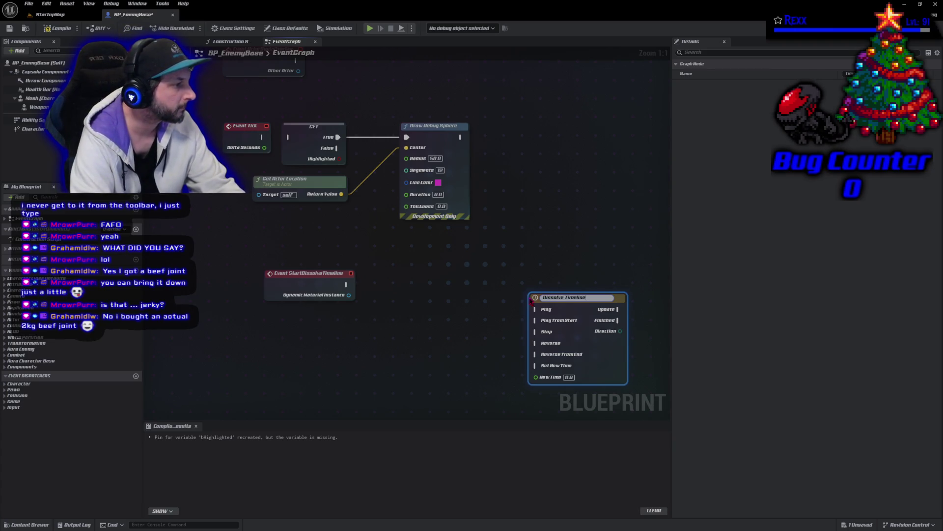
{"action": "key", "text": "Return"}
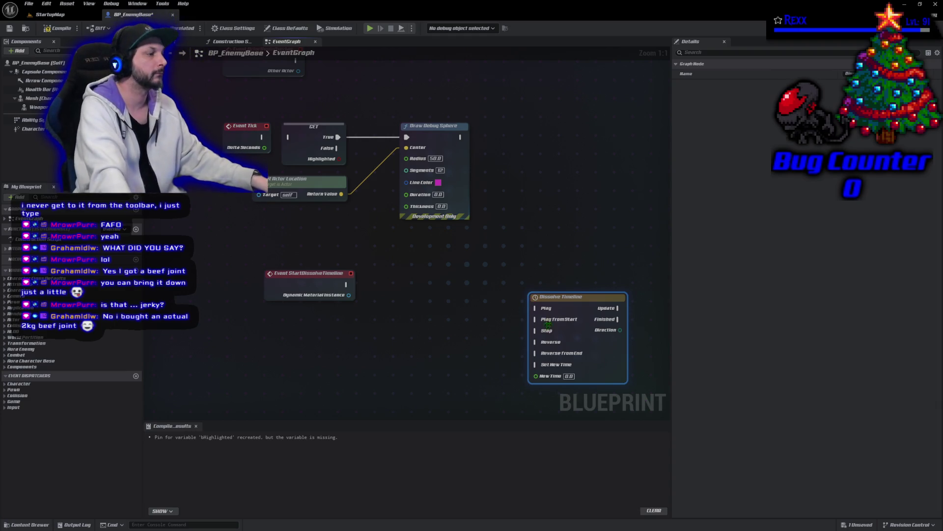
{"action": "double_click", "coordinate": [561, 301]}
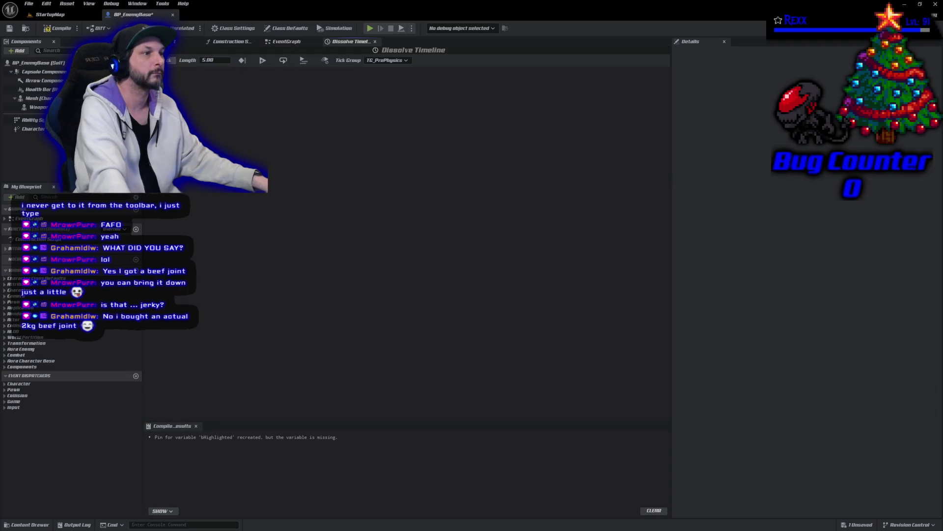
Add a float track to the Dissolve Timeline with a first key at time 0, value -0.1
{"action": "left_click", "coordinate": [157, 60]}
{"action": "left_click", "coordinate": [181, 71]}
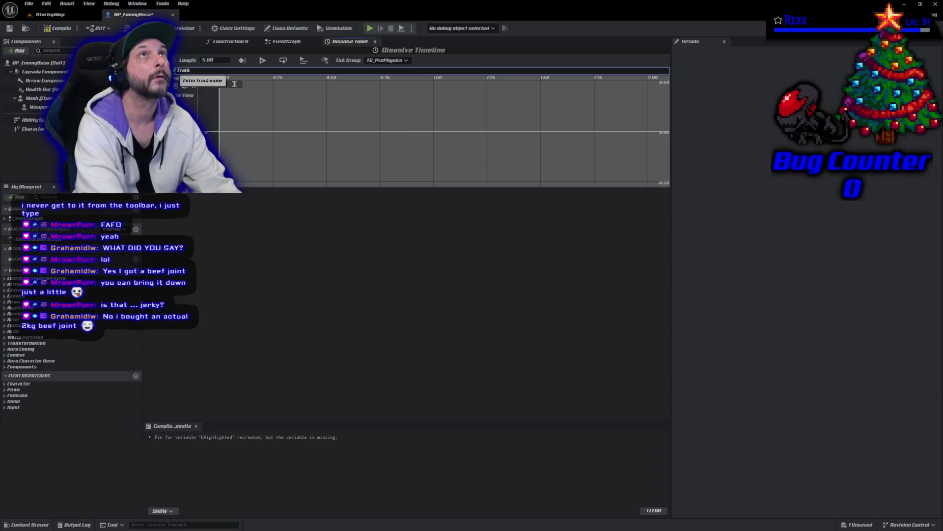
{"action": "key", "text": "Return"}
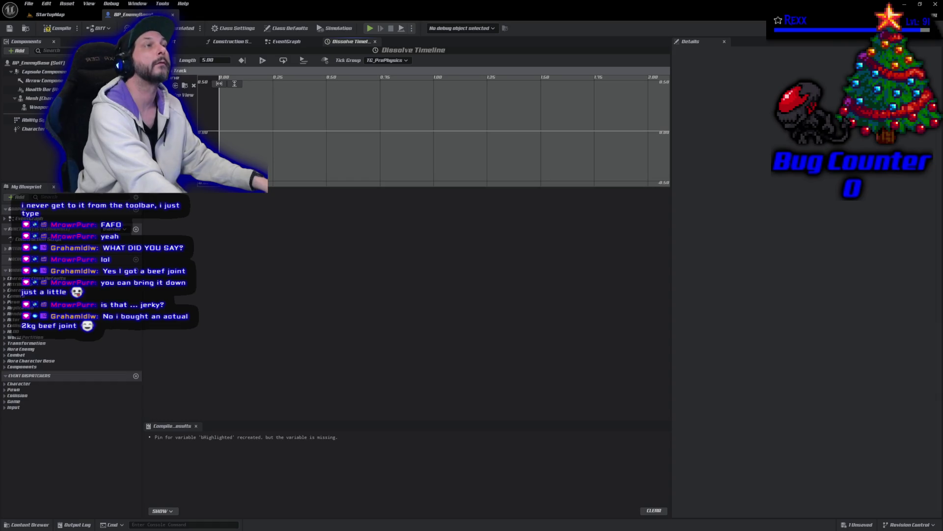
{"action": "right_click", "coordinate": [253, 144]}
{"action": "left_click", "coordinate": [268, 158]}
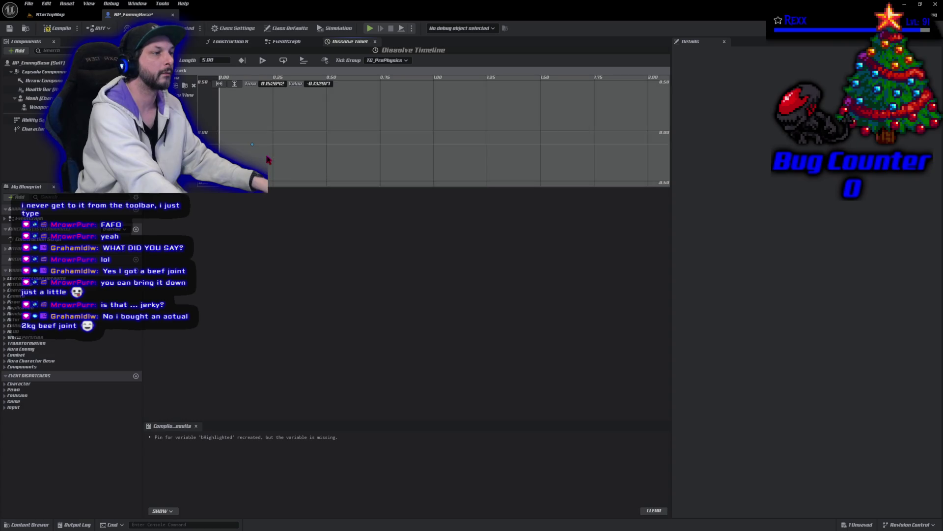
{"action": "left_click", "coordinate": [270, 83]}
{"action": "type", "text": "0"}
{"action": "key", "text": "Tab"}
{"action": "type", "text": "-0.1"}
{"action": "key", "text": "Return"}
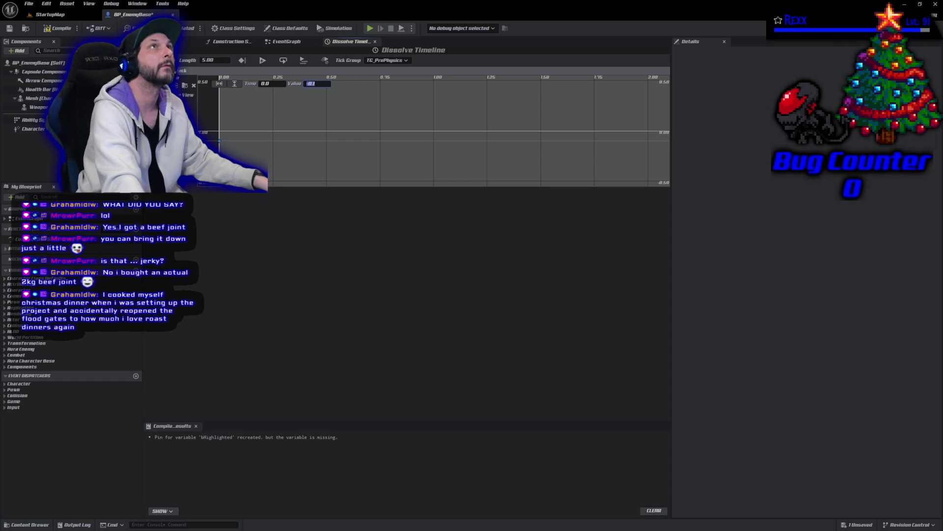
{"action": "key", "text": "Return"}
Add a second curve key at time 3.0 with value 0.55
{"action": "right_click", "coordinate": [352, 126]}
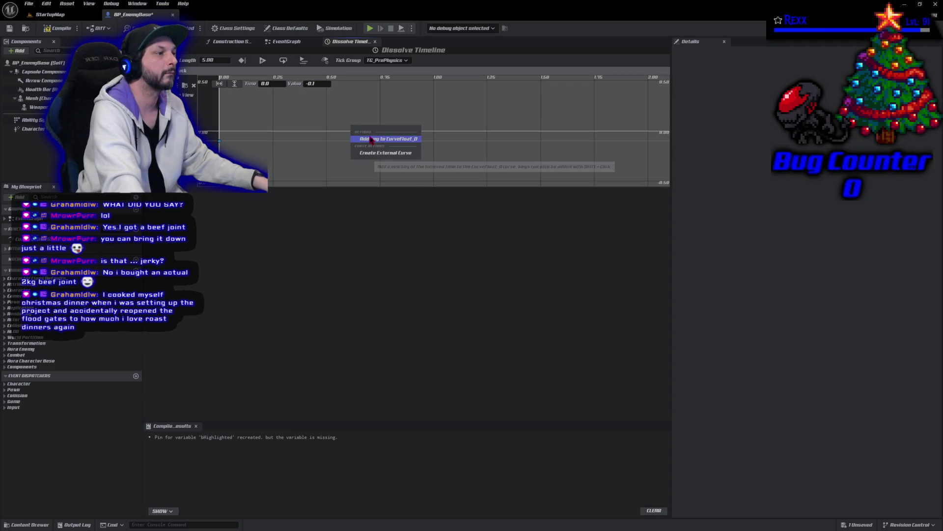
{"action": "left_click", "coordinate": [371, 139]}
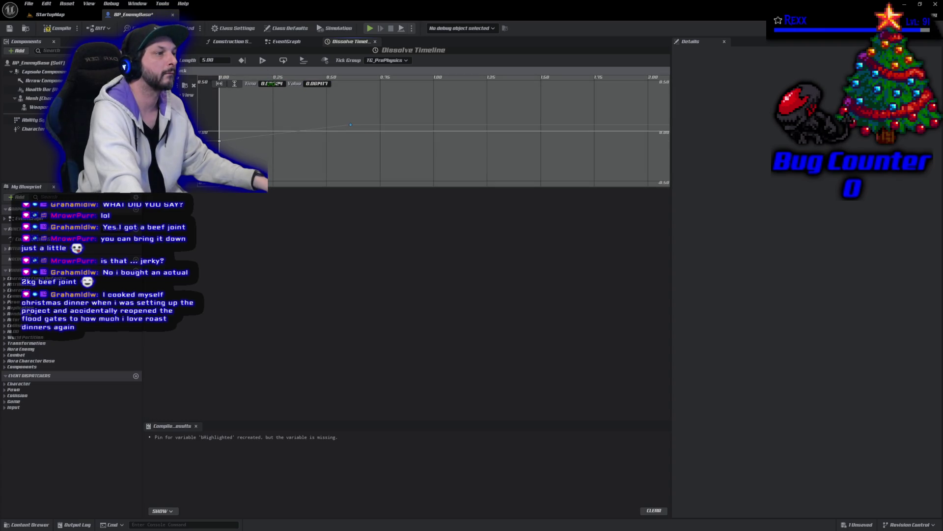
{"action": "left_click", "coordinate": [271, 83]}
{"action": "type", "text": "3"}
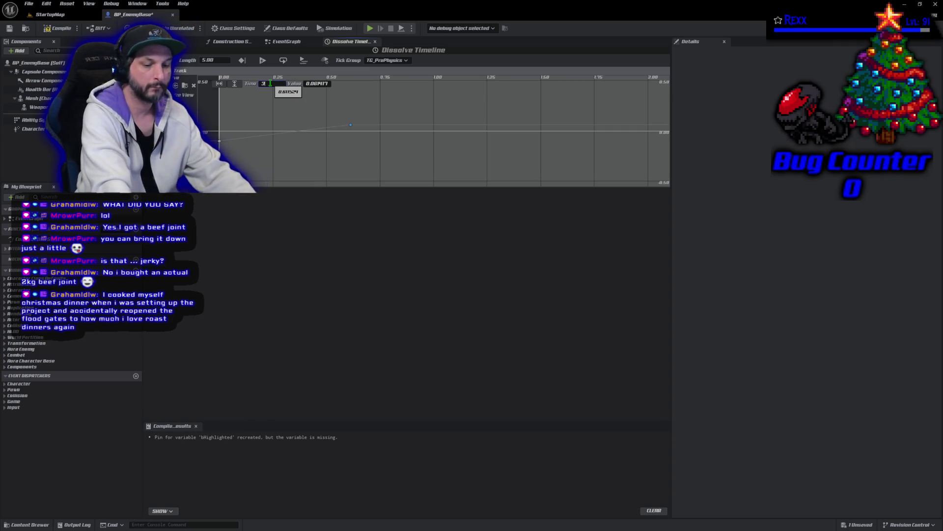
{"action": "key", "text": "Tab"}
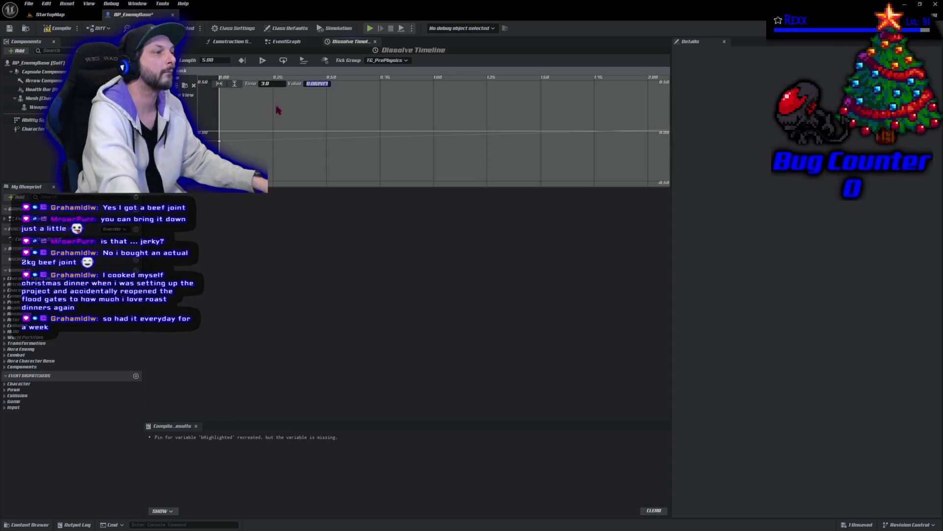
{"action": "left_click", "coordinate": [316, 84]}
{"action": "left_click", "coordinate": [316, 82]}
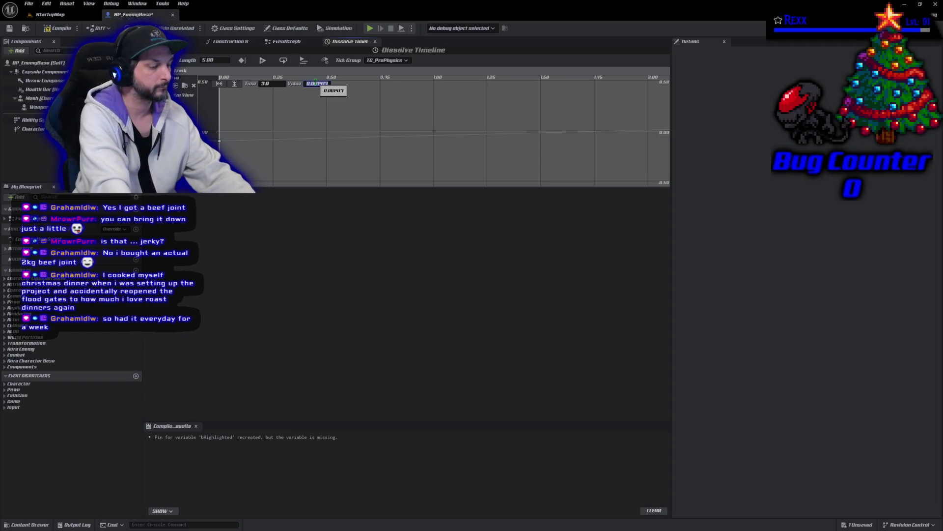
{"action": "type", "text": "0.55"}
{"action": "key", "text": "Return"}
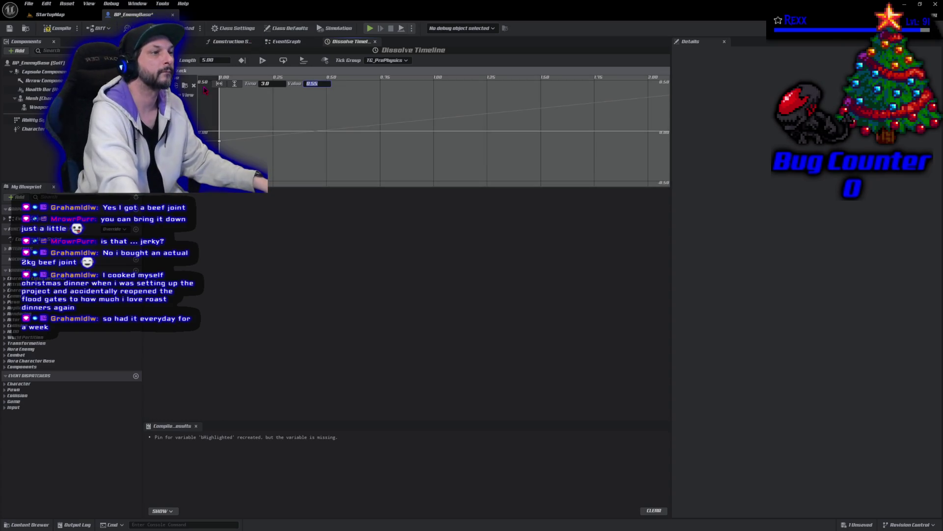
Compile and save BP_EnemyBase, then fit the curve vertically into view
{"action": "left_click", "coordinate": [59, 28]}
{"action": "left_click", "coordinate": [8, 28]}
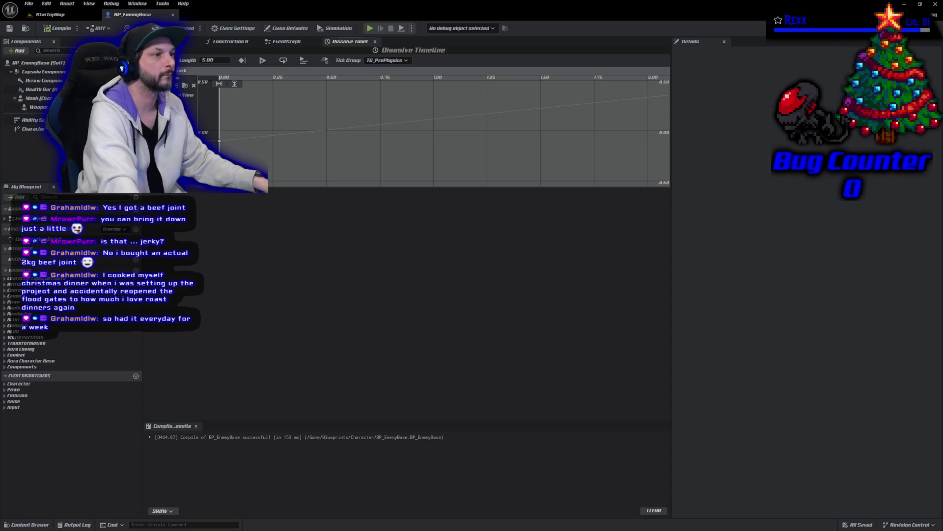
{"action": "left_click", "coordinate": [235, 84]}
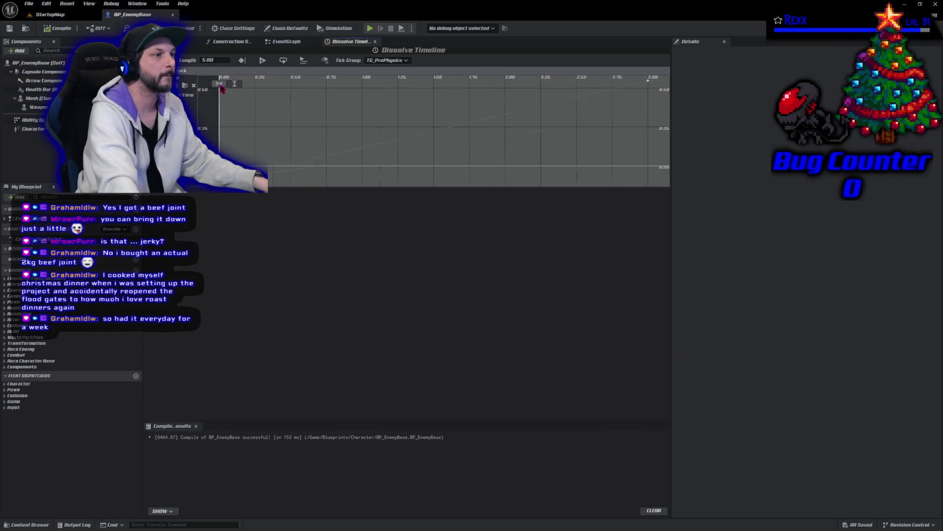
Box-select both keys on the dissolve curve and look through the curve's right-click options
{"action": "scroll", "coordinate": [285, 161], "scroll_direction": "down", "scroll_amount": 3}
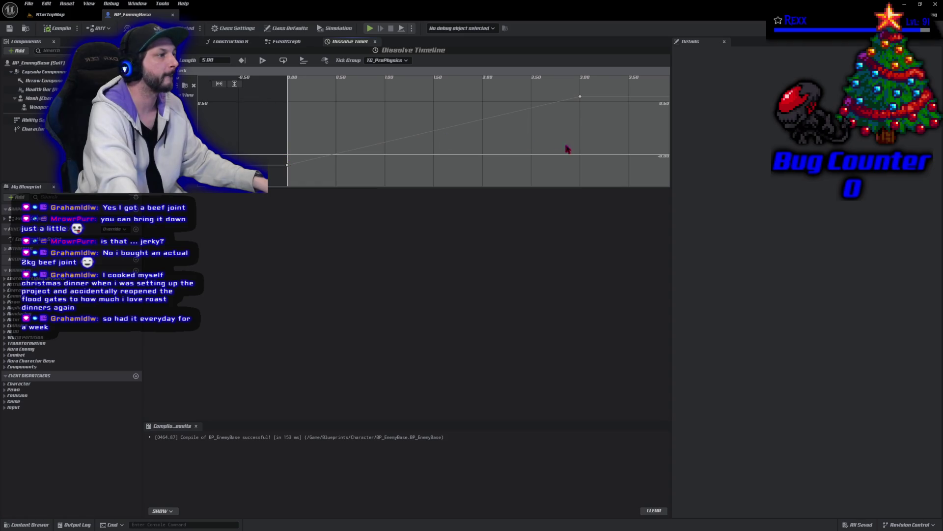
{"action": "left_click_drag", "start_coordinate": [617, 81], "coordinate": [277, 175]}
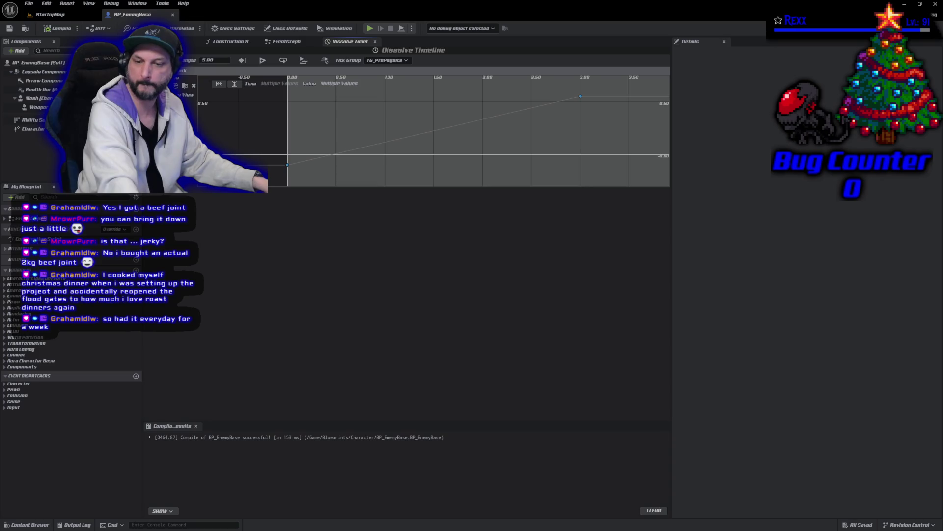
{"action": "scroll", "coordinate": [375, 334], "scroll_direction": "up", "scroll_amount": 2}
{"action": "scroll", "coordinate": [375, 334], "scroll_direction": "down", "scroll_amount": 2}
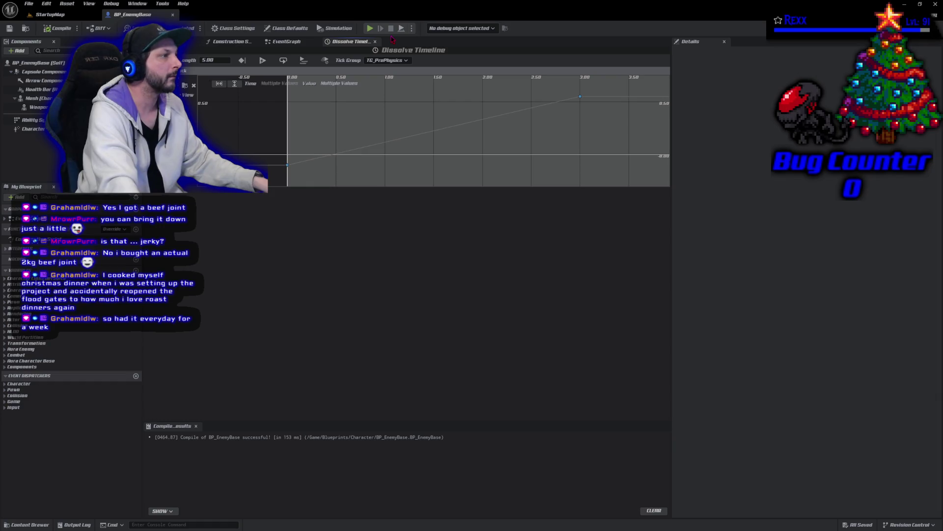
{"action": "right_click", "coordinate": [424, 143]}
{"action": "scroll", "coordinate": [320, 175], "scroll_direction": "down", "scroll_amount": 2}
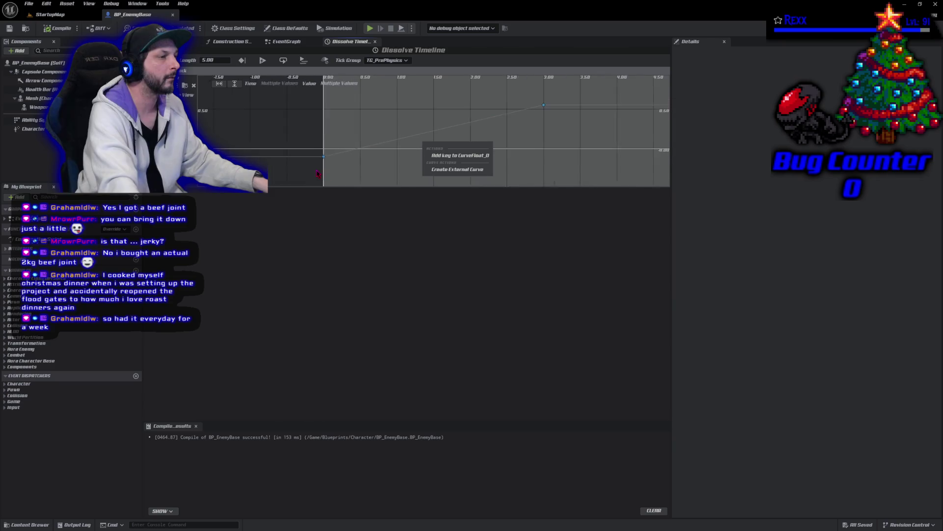
{"action": "left_click", "coordinate": [451, 185]}
Set the selected keys to Auto interpolation, save BP_EnemyBase, and return to the EventGraph
{"action": "mouse_move", "coordinate": [554, 83]}
{"action": "left_mouse_down"}
{"action": "mouse_move", "coordinate": [419, 161]}
{"action": "mouse_move", "coordinate": [335, 162]}
{"action": "left_mouse_up"}
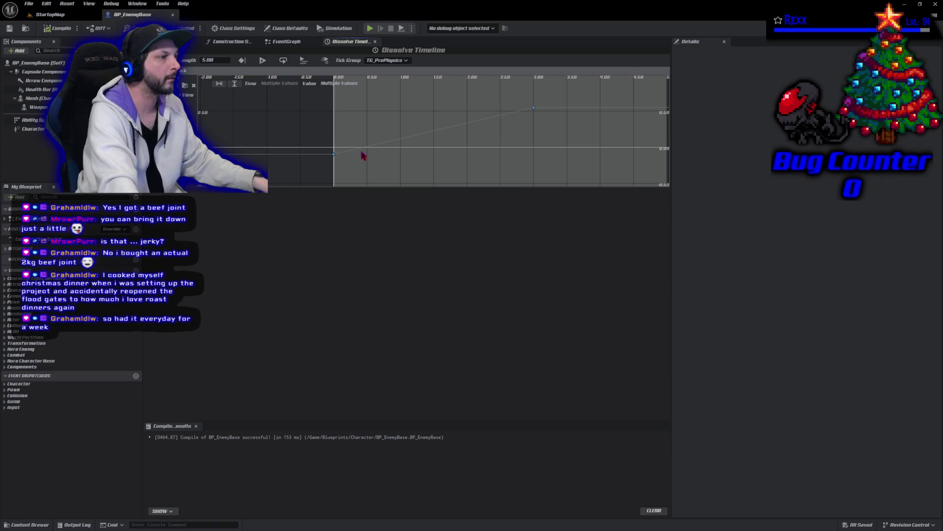
{"action": "right_click", "coordinate": [362, 154]}
{"action": "right_click", "coordinate": [333, 155]}
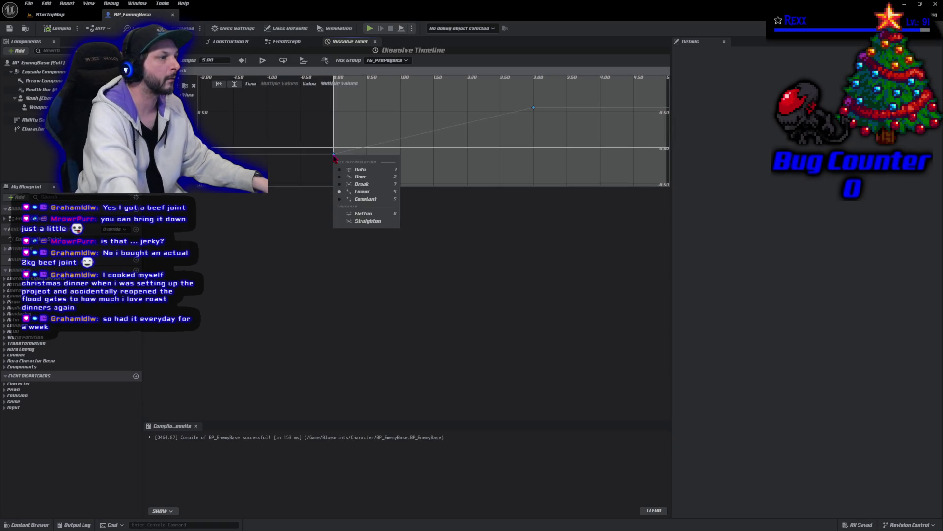
{"action": "left_click", "coordinate": [360, 169]}
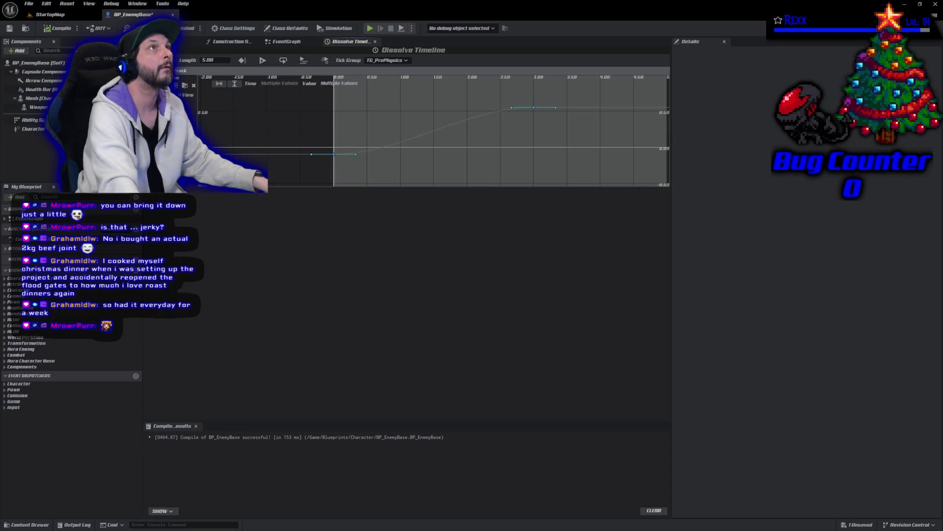
{"action": "left_click", "coordinate": [9, 28]}
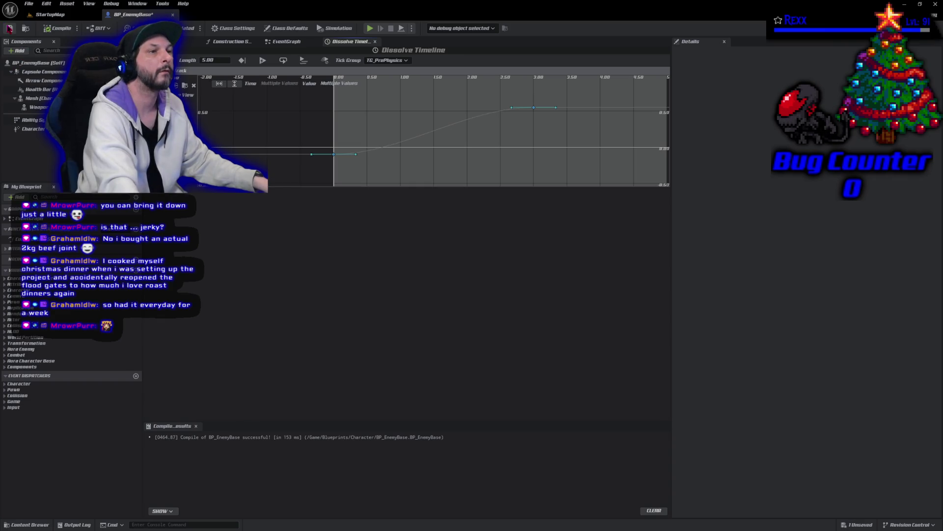
{"action": "left_click", "coordinate": [294, 43]}
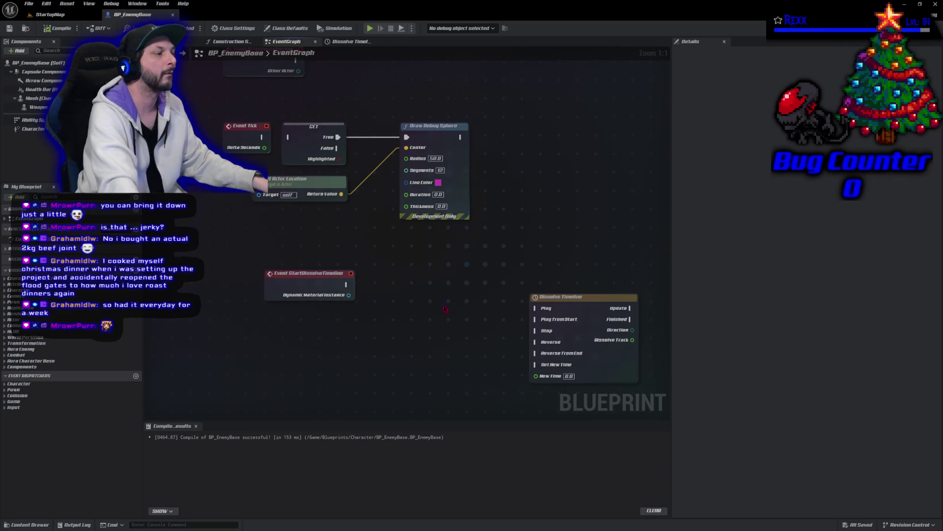
Wire Event StartDissolveTimeline into the Dissolve Timeline's Play and reroute the material instance wire below it
{"action": "mouse_move", "coordinate": [569, 307]}
{"action": "left_mouse_down"}
{"action": "mouse_move", "coordinate": [416, 293]}
{"action": "mouse_move", "coordinate": [414, 277]}
{"action": "left_mouse_up"}
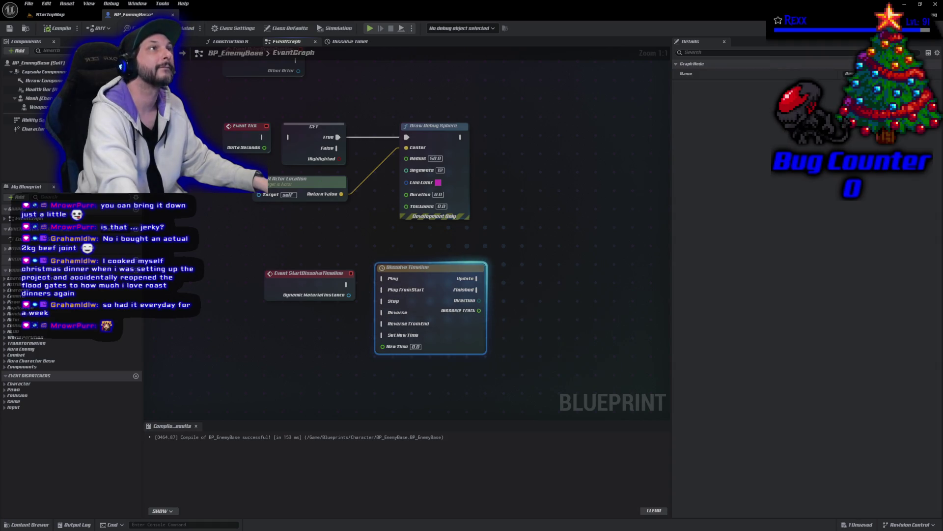
{"action": "left_click_drag", "start_coordinate": [347, 284], "coordinate": [396, 280]}
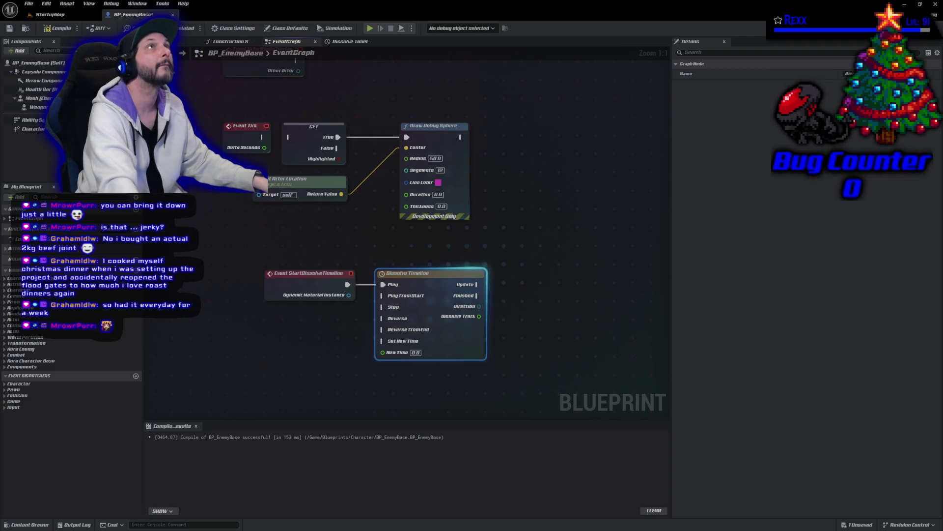
{"action": "mouse_move", "coordinate": [348, 295]}
{"action": "left_mouse_down"}
{"action": "mouse_move", "coordinate": [366, 376]}
{"action": "mouse_move", "coordinate": [489, 367]}
{"action": "left_mouse_up"}
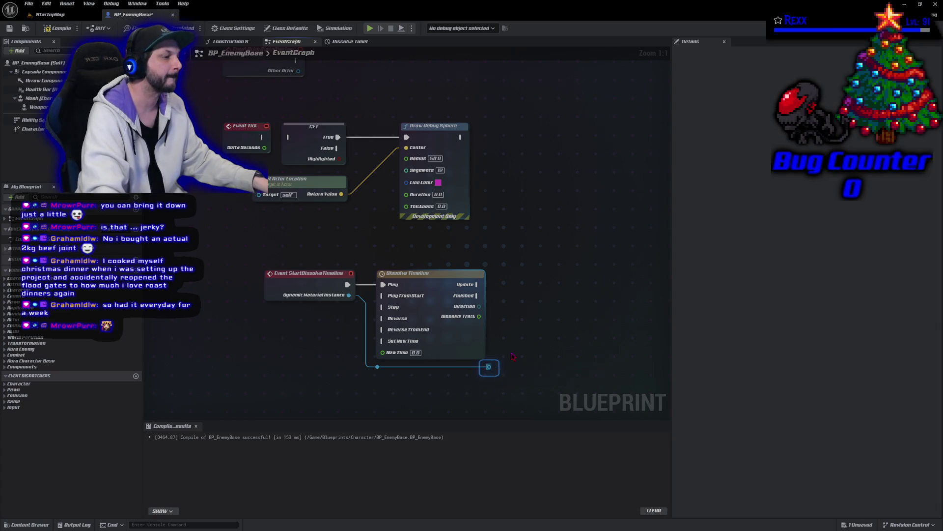
{"action": "mouse_move", "coordinate": [490, 367]}
{"action": "left_mouse_down"}
{"action": "mouse_move", "coordinate": [505, 353]}
{"action": "mouse_move", "coordinate": [502, 340]}
{"action": "left_mouse_up"}
Add a Set Scalar Parameter Value node for 'Dissolve', driven by the timeline's Update and Dissolve Track
{"action": "type", "text": "set sca"}
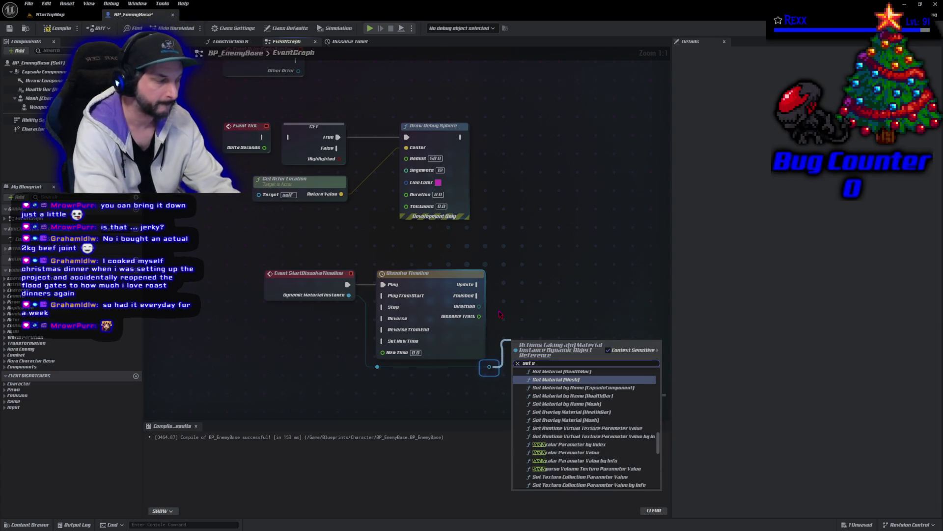
{"action": "key", "text": "Return"}
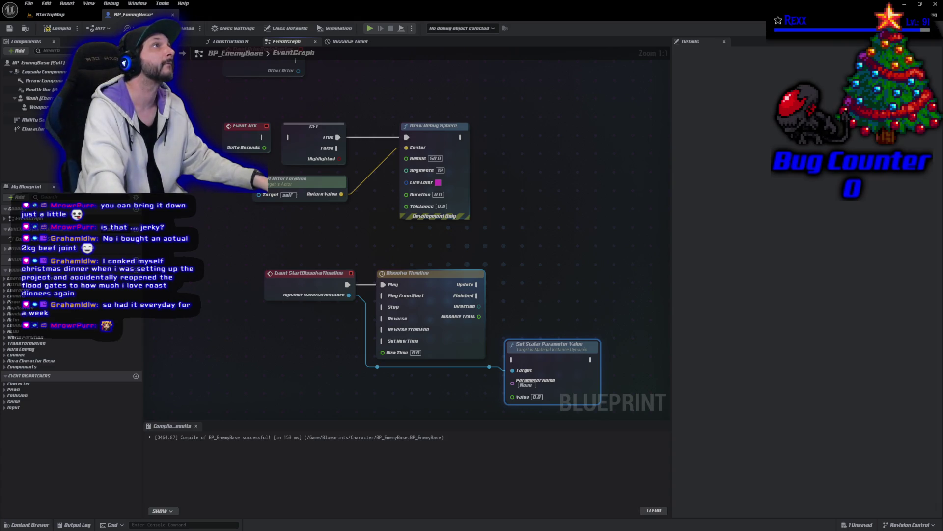
{"action": "left_click_drag", "start_coordinate": [549, 356], "coordinate": [568, 281]}
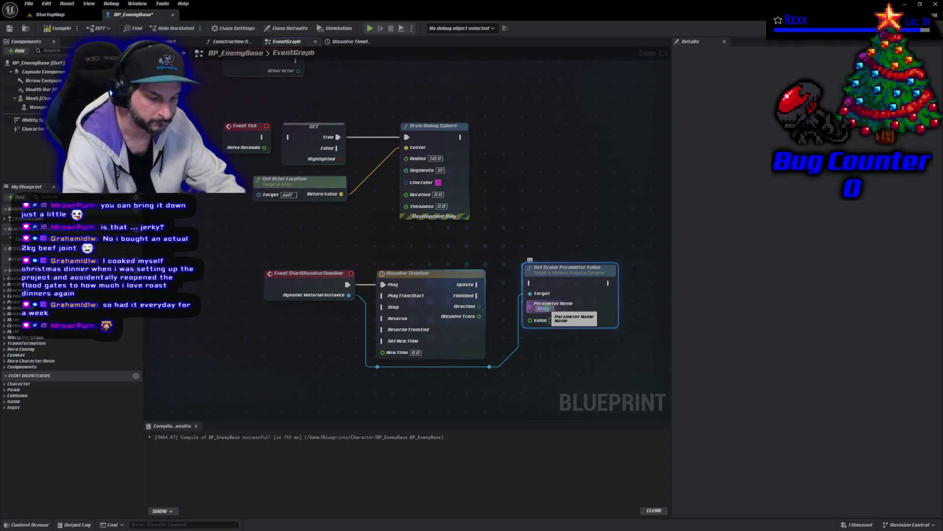
{"action": "left_click", "coordinate": [545, 308]}
{"action": "type", "text": "Dissolve"}
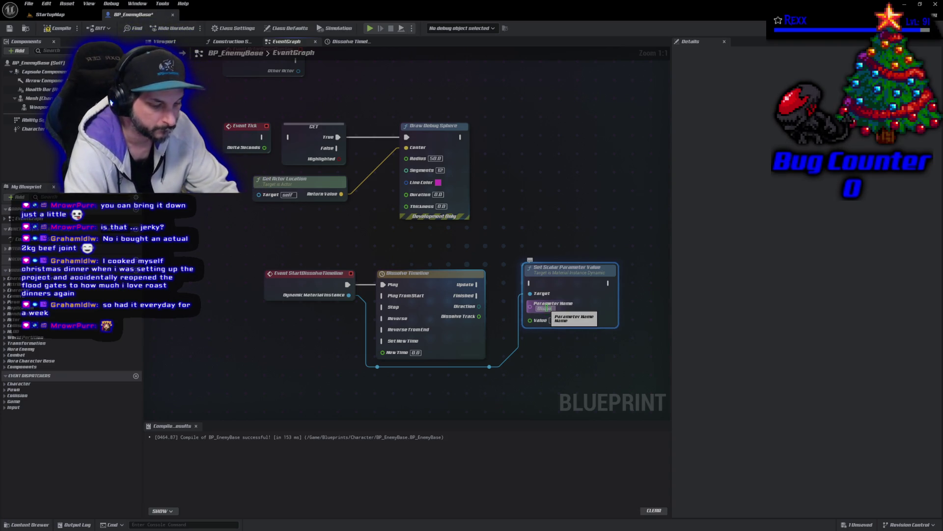
{"action": "key", "text": "Return"}
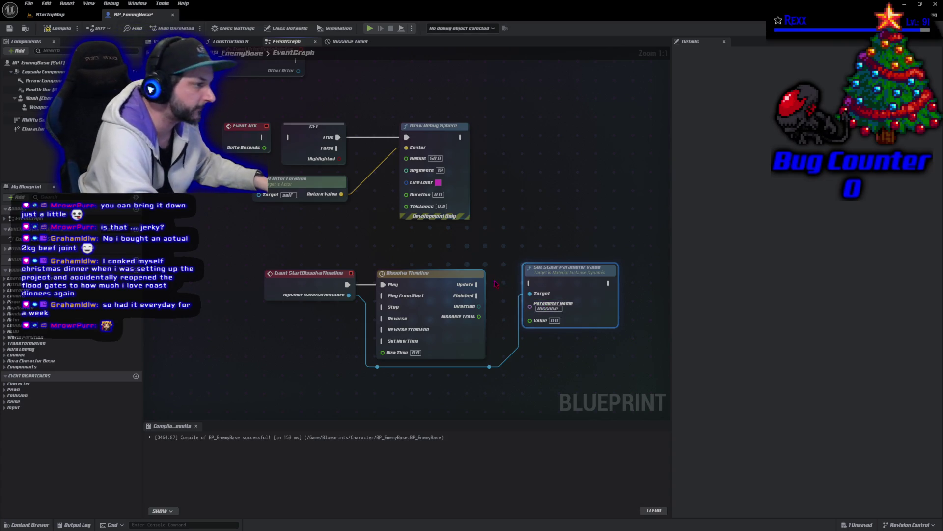
{"action": "left_click_drag", "start_coordinate": [477, 285], "coordinate": [531, 284]}
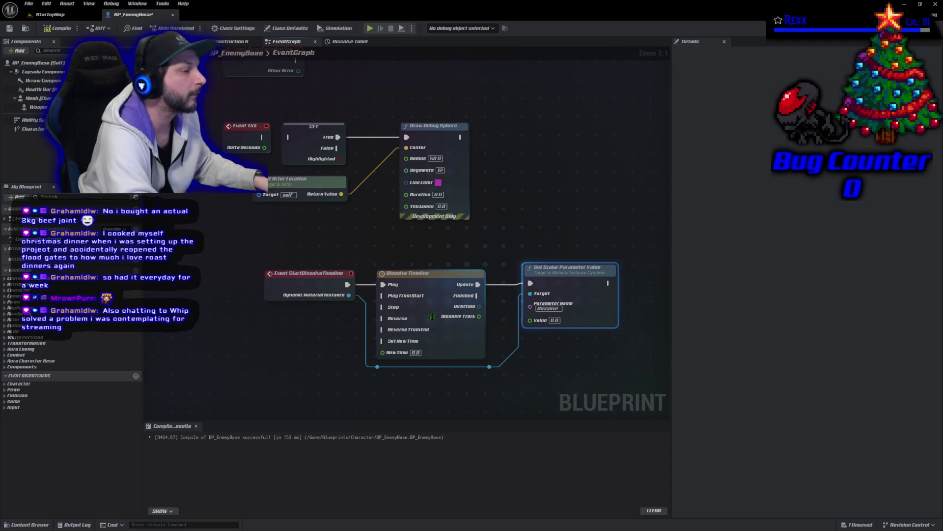
{"action": "left_click_drag", "start_coordinate": [479, 315], "coordinate": [530, 320]}
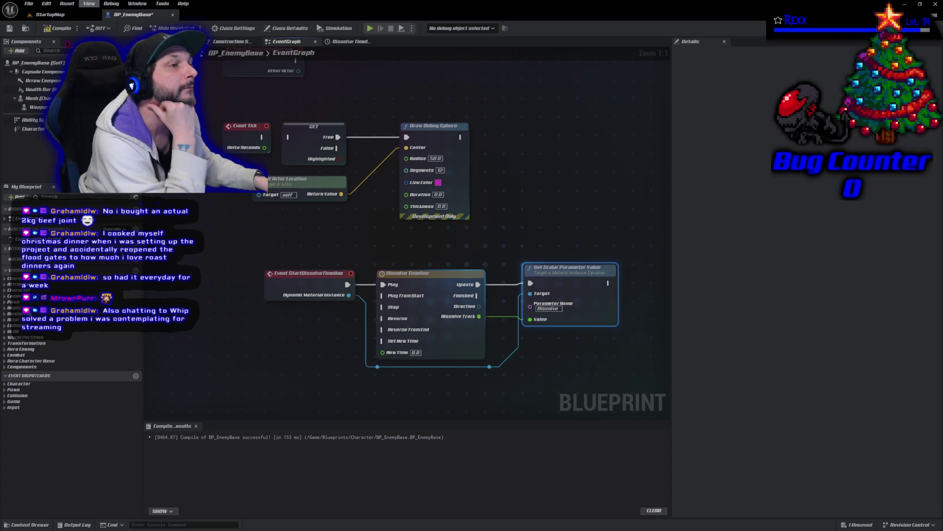
Compile and save BP_EnemyBase, then go back to the StartupMap level view
{"action": "left_click", "coordinate": [58, 28]}
{"action": "left_click", "coordinate": [199, 220]}
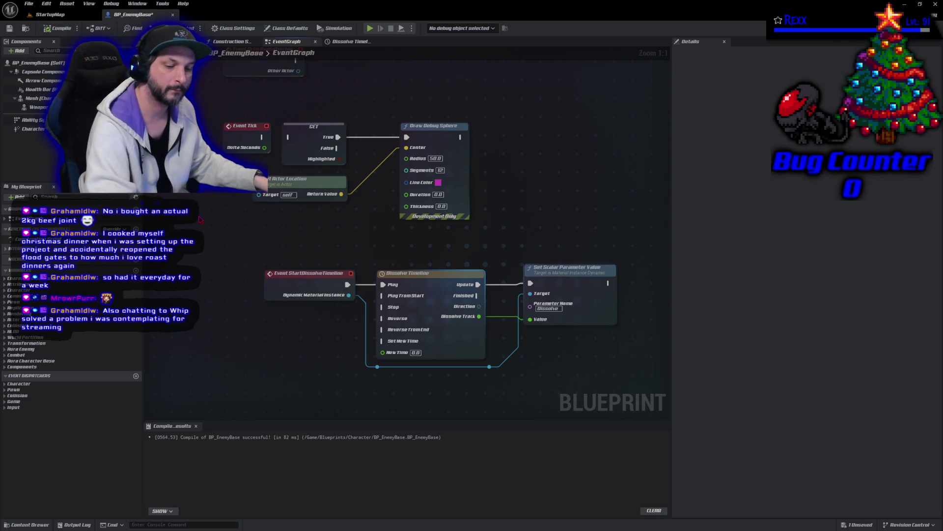
{"action": "key", "text": "ctrl+s"}
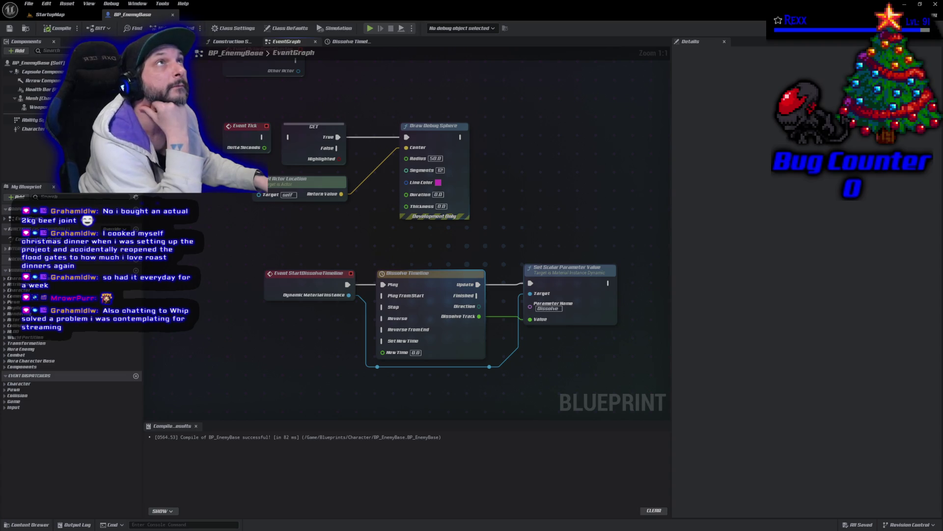
{"action": "left_click", "coordinate": [50, 14]}
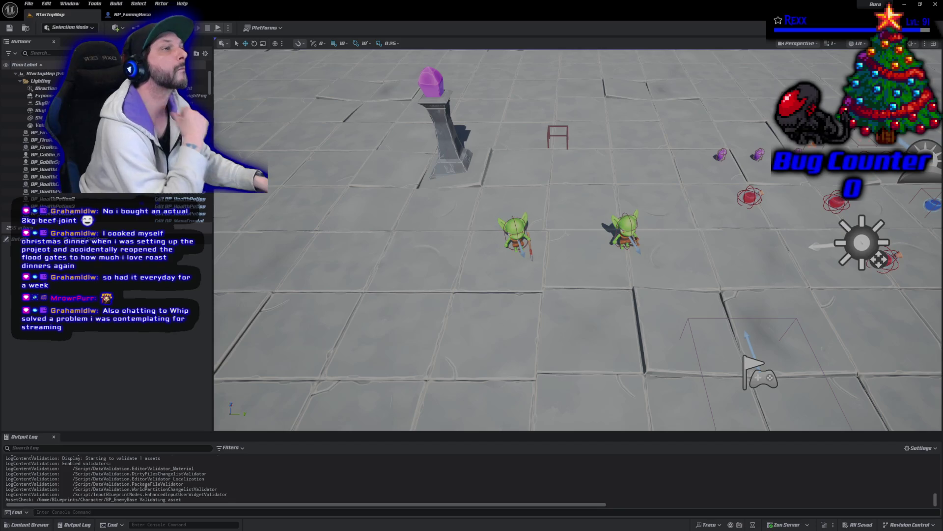
Select the spear goblin in the level and open its BP_GoblinSpear blueprint
{"action": "left_click", "coordinate": [624, 234]}
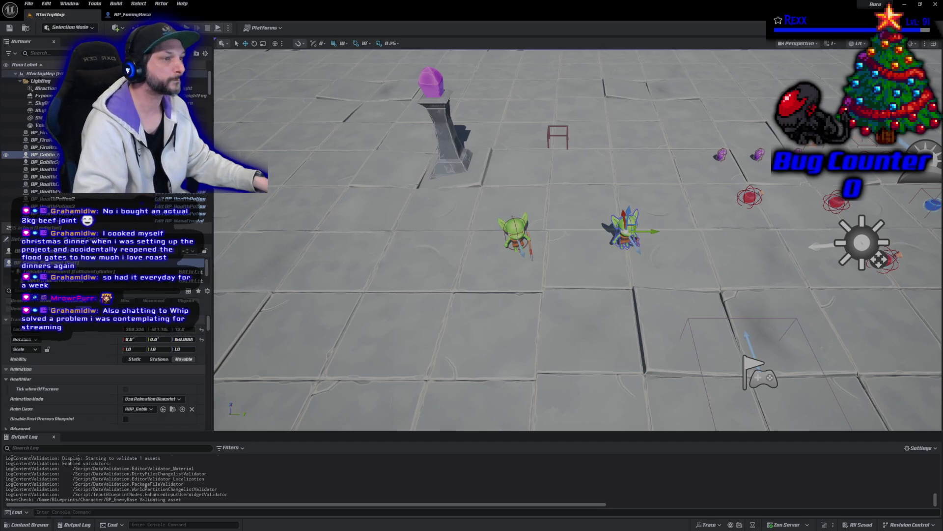
{"action": "key", "text": "ctrl+e"}
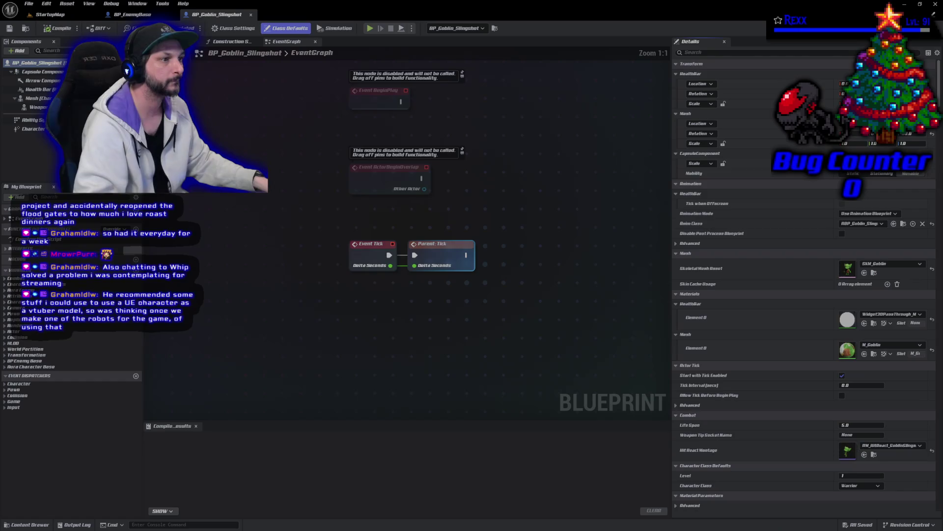
{"action": "left_click", "coordinate": [50, 14]}
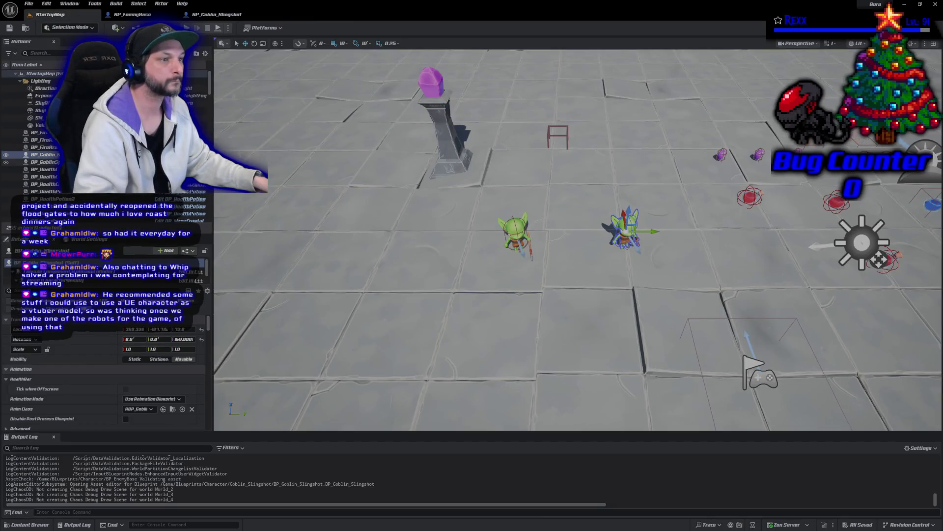
{"action": "left_click", "coordinate": [184, 161]}
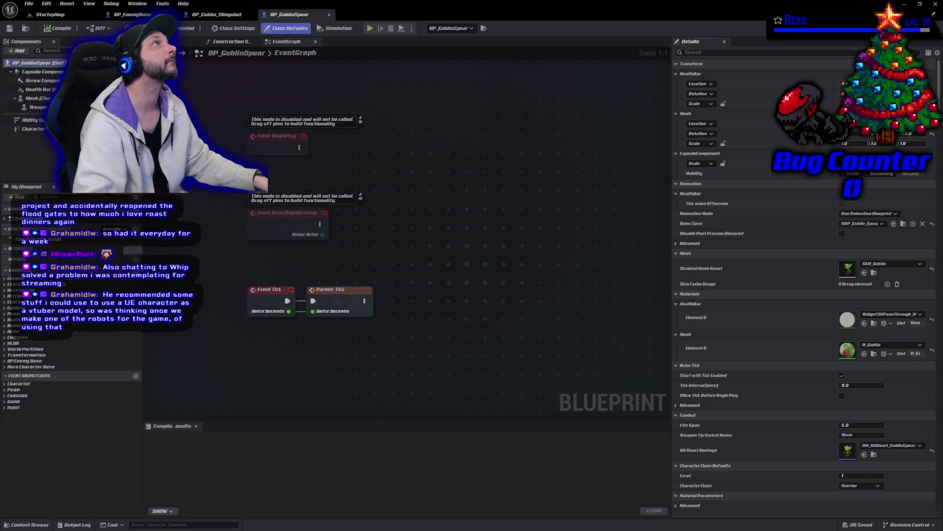
Set BP_GoblinSpear's Dissolve Material Instance to MI_GoblinDissolve, then compile and save it
{"action": "left_click", "coordinate": [721, 52]}
{"action": "type", "text": "dissolve"}
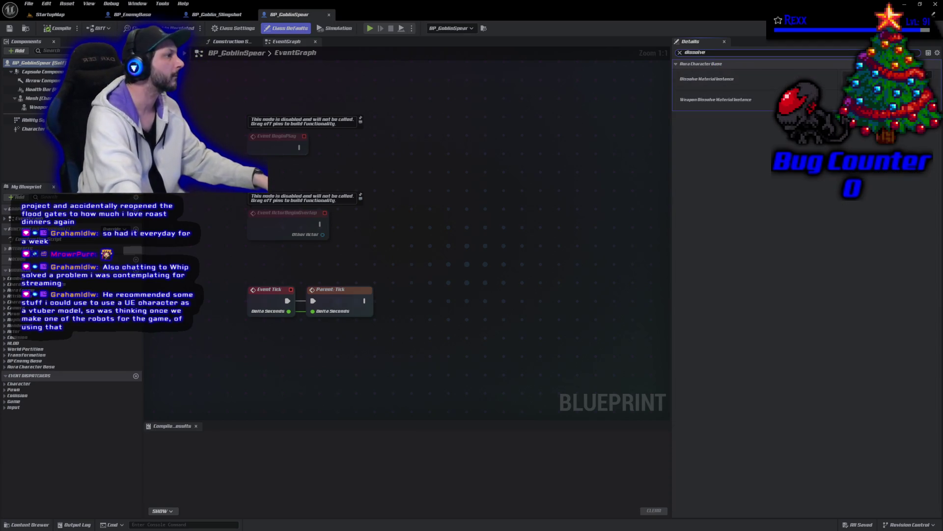
{"action": "left_click", "coordinate": [865, 78]}
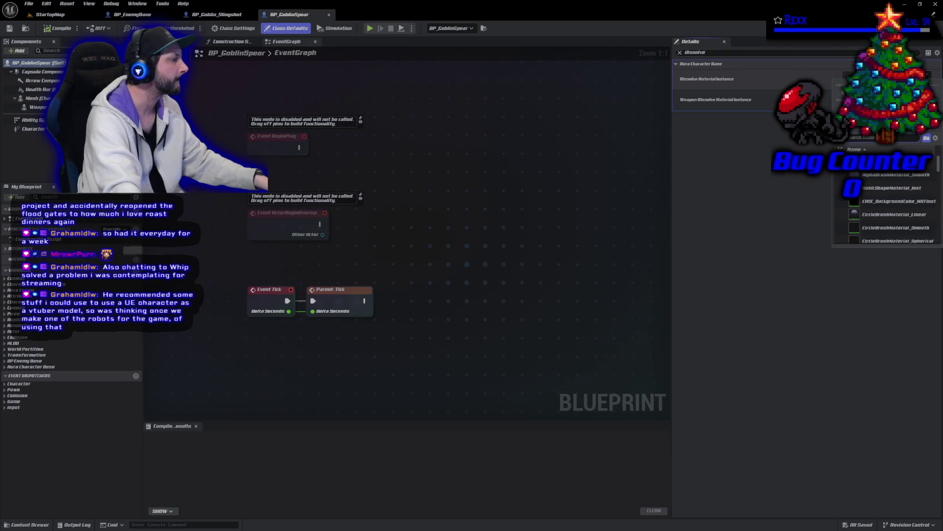
{"action": "type", "text": "dissolve"}
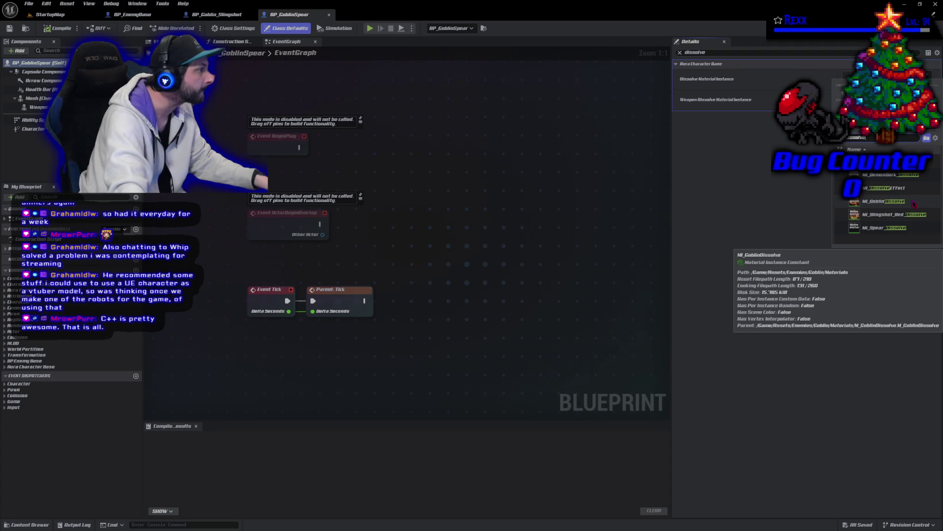
{"action": "left_click", "coordinate": [883, 202]}
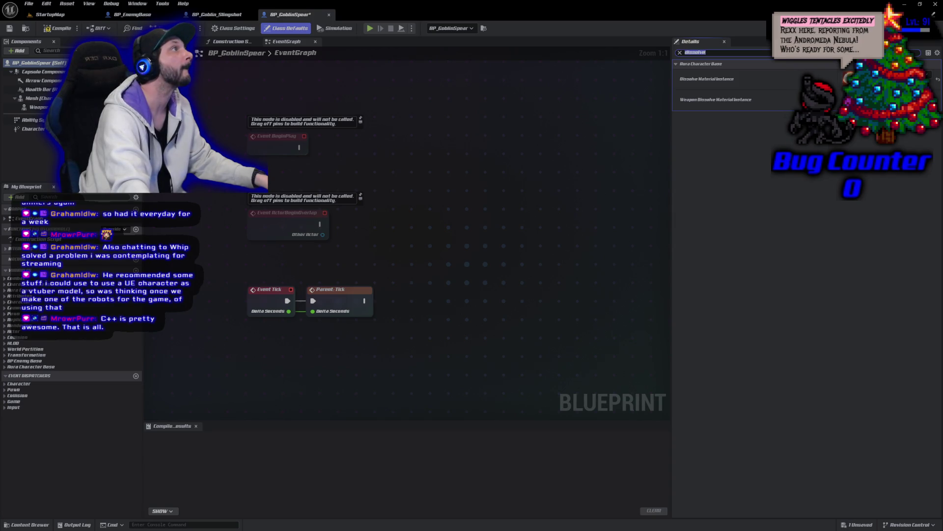
{"action": "left_click", "coordinate": [62, 29]}
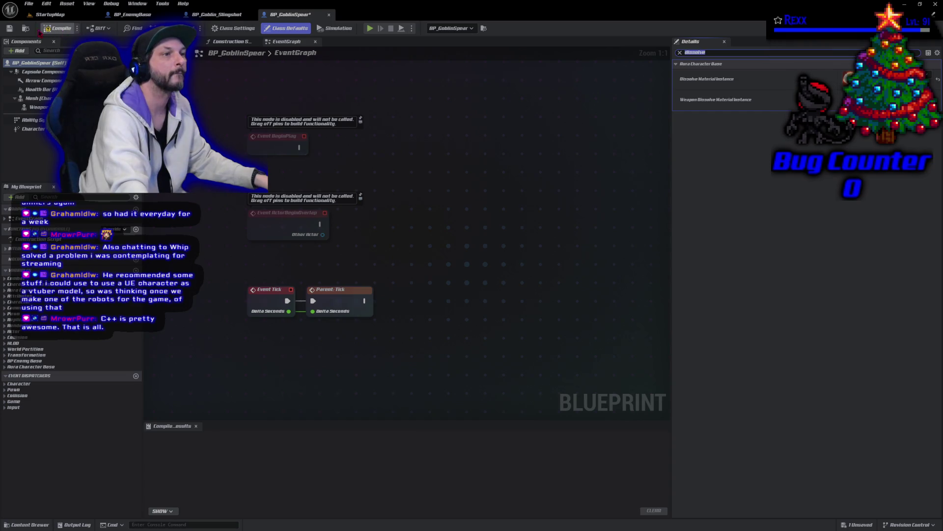
{"action": "left_click", "coordinate": [9, 28]}
{"action": "left_click", "coordinate": [223, 14]}
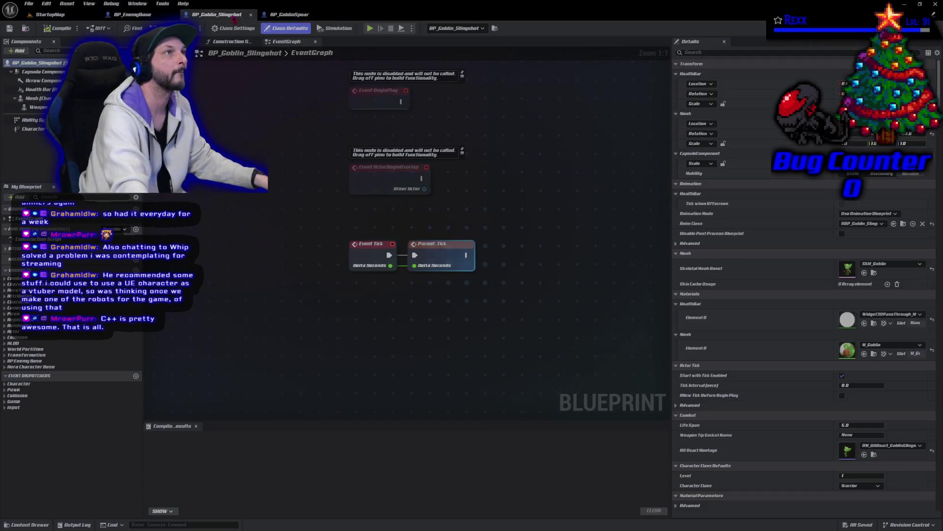
Set BP_Goblin_Slingshot's Dissolve Material Instance to MI_GoblinDissolve and compile
{"action": "left_click", "coordinate": [706, 52]}
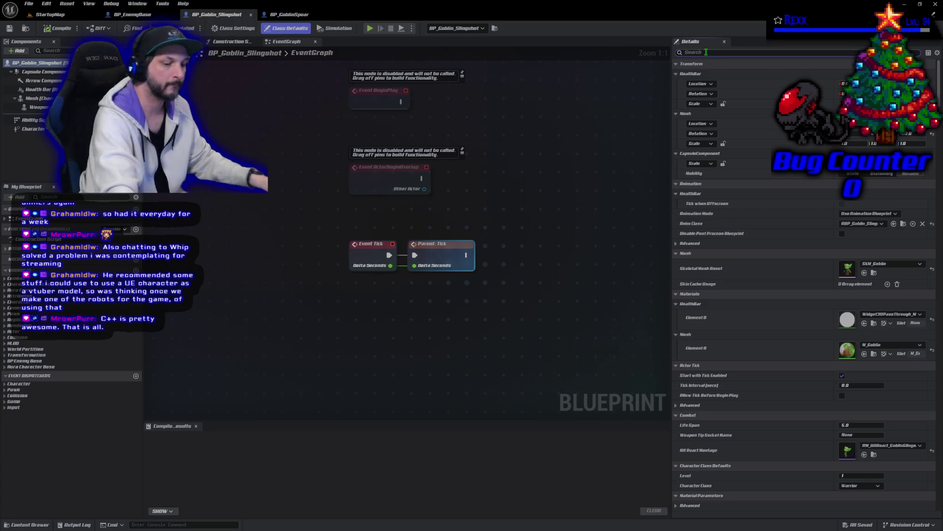
{"action": "type", "text": "dissolve"}
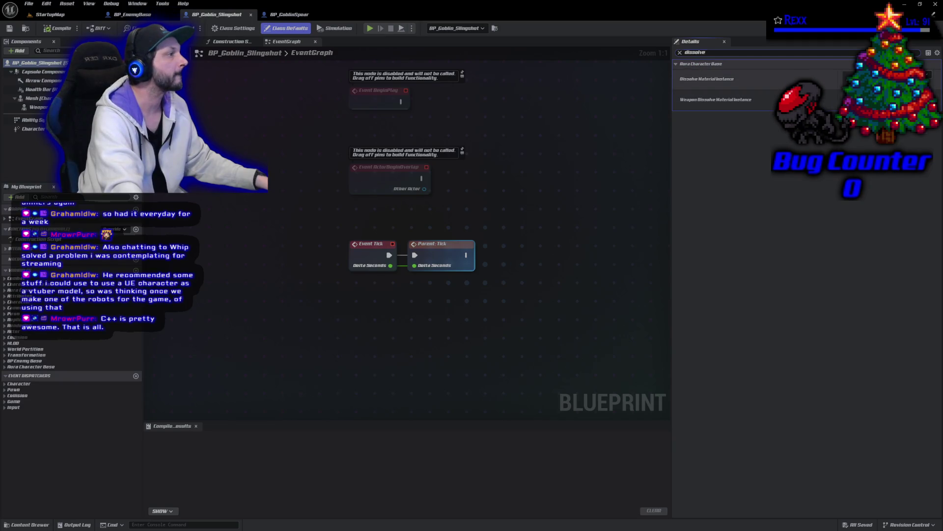
{"action": "left_click", "coordinate": [875, 79]}
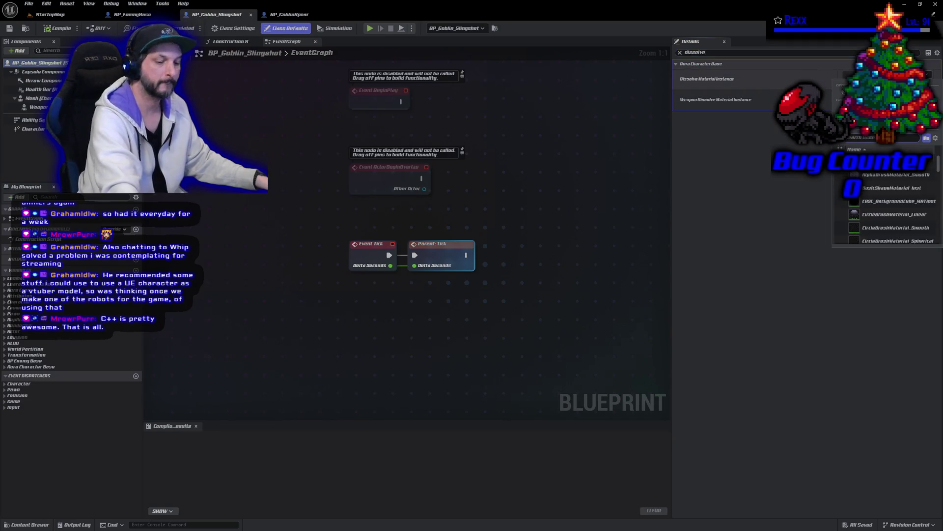
{"action": "type", "text": "m_"}
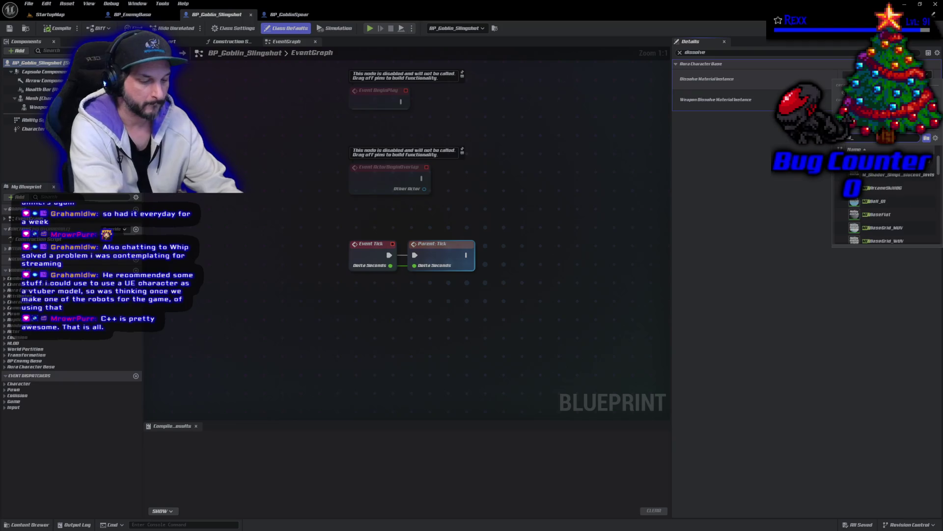
{"action": "type", "text": "disso"}
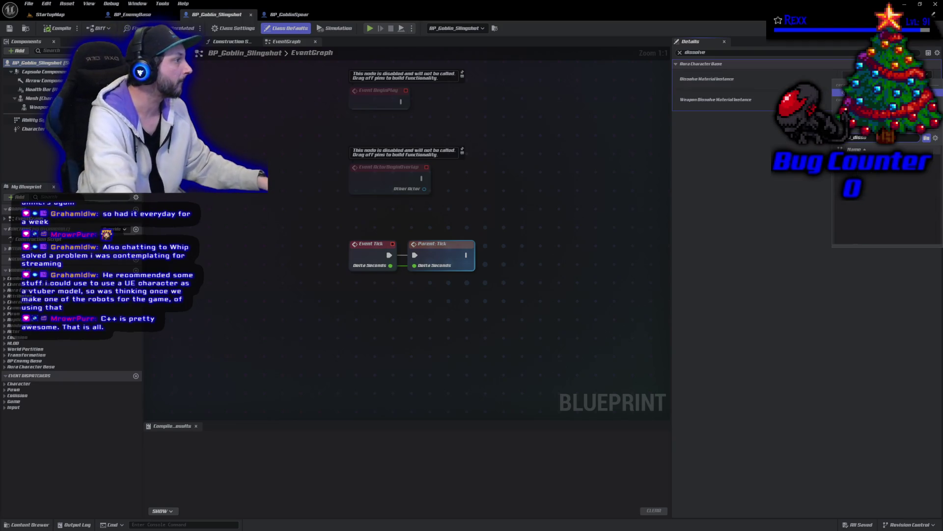
{"action": "key", "text": "BackSpace"}
{"action": "key", "text": "BackSpace"}
{"action": "key", "text": "BackSpace"}
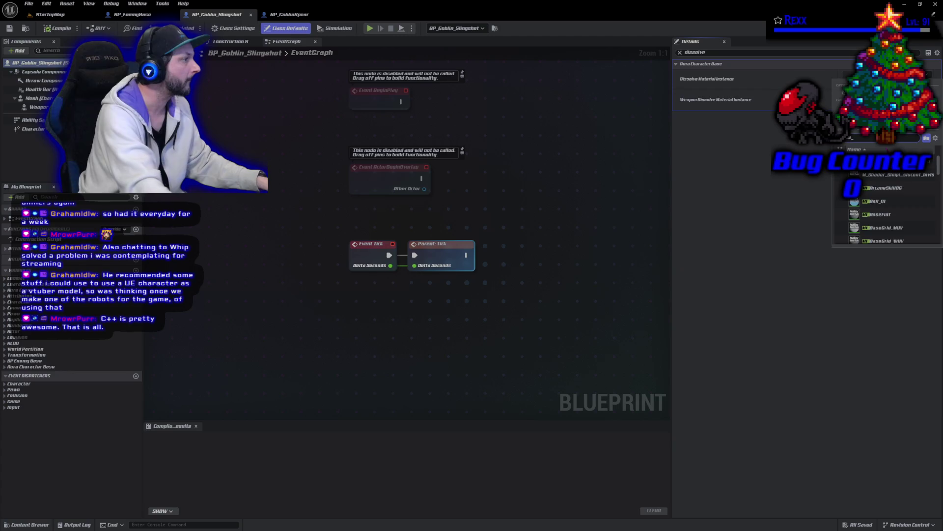
{"action": "type", "text": "g"}
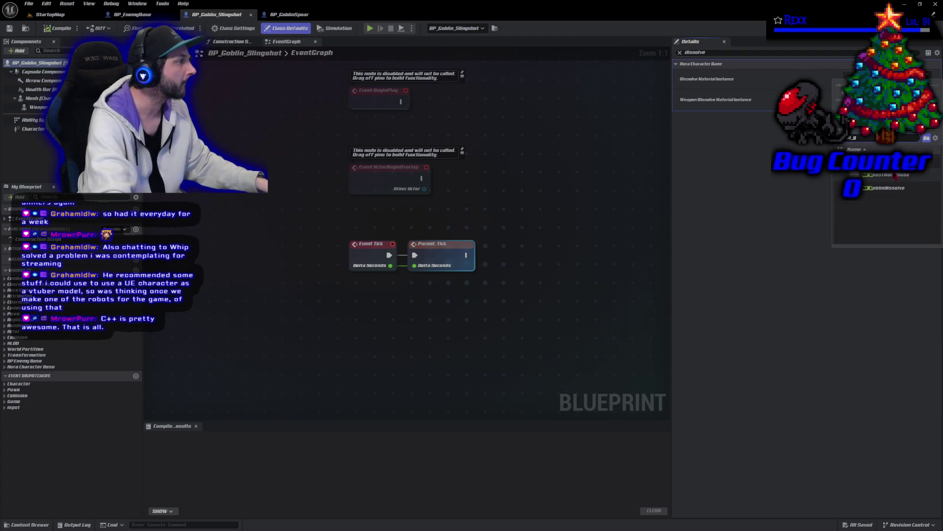
{"action": "left_click", "coordinate": [892, 194]}
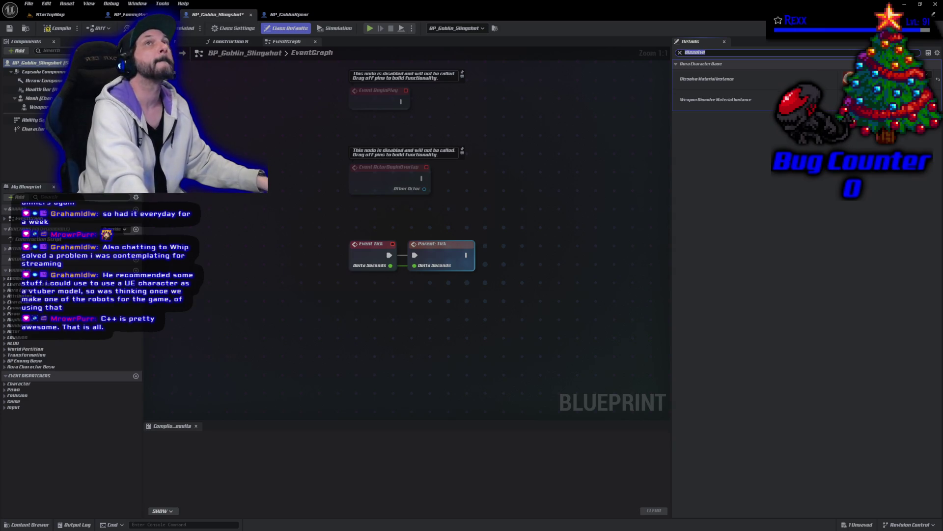
{"action": "left_click", "coordinate": [59, 28]}
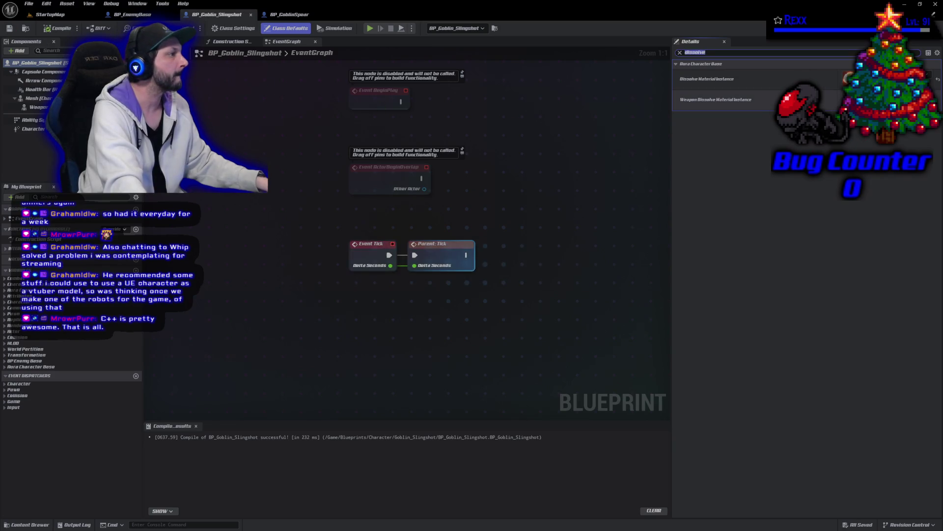
Set its Weapon Dissolve Material Instance to the red slingshot dissolve material, recompile and save
{"action": "left_click", "coordinate": [880, 101]}
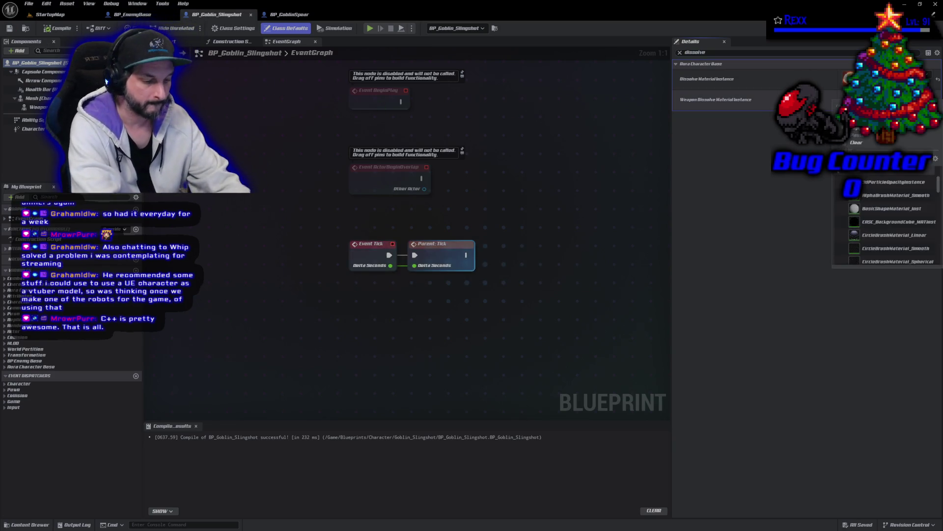
{"action": "type", "text": "sling"}
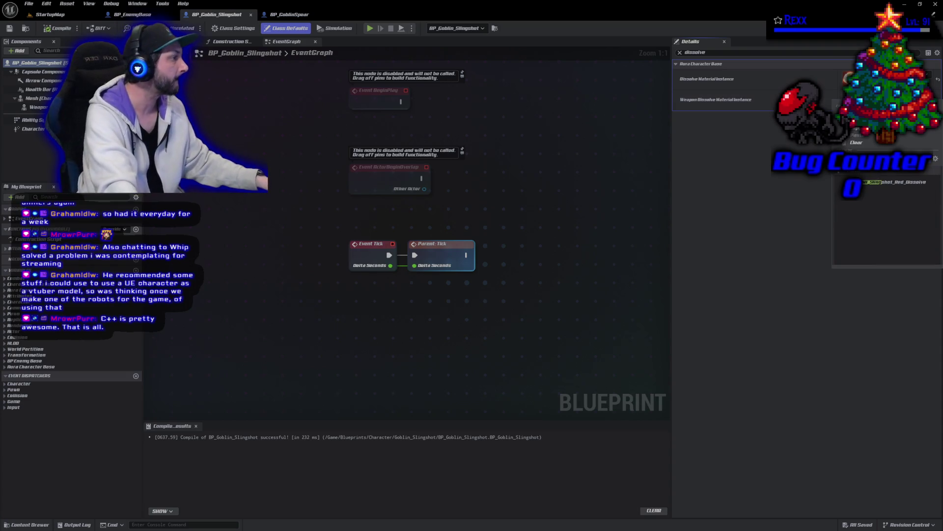
{"action": "key", "text": "Return"}
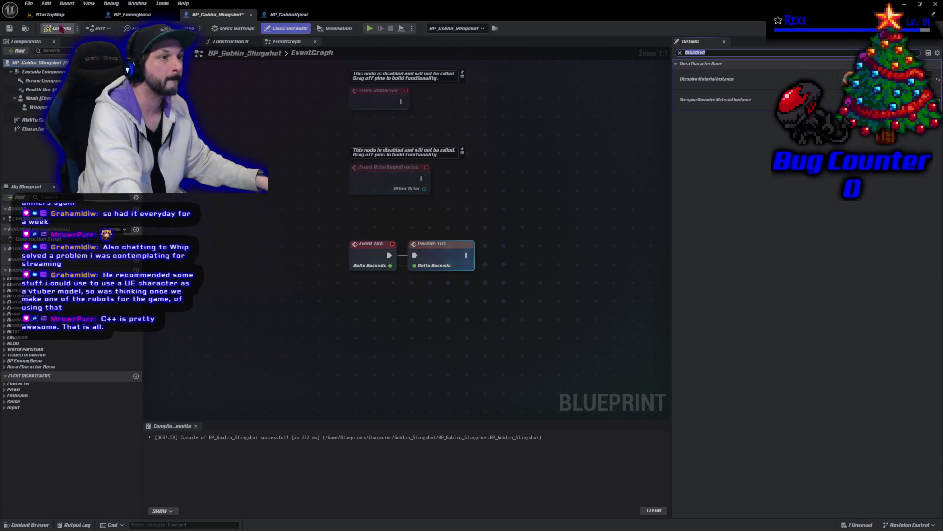
{"action": "left_click", "coordinate": [58, 28]}
{"action": "left_click", "coordinate": [9, 28]}
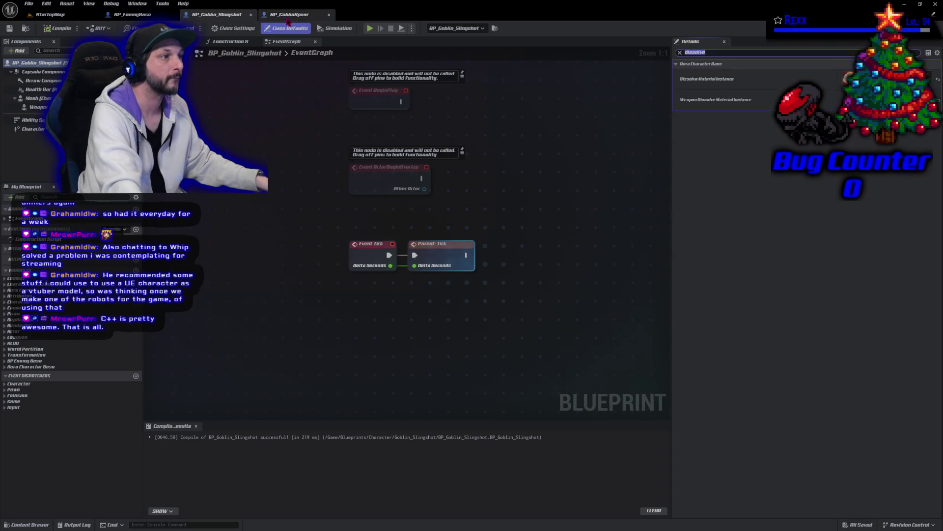
{"action": "left_click", "coordinate": [290, 14]}
{"action": "left_click", "coordinate": [875, 100]}
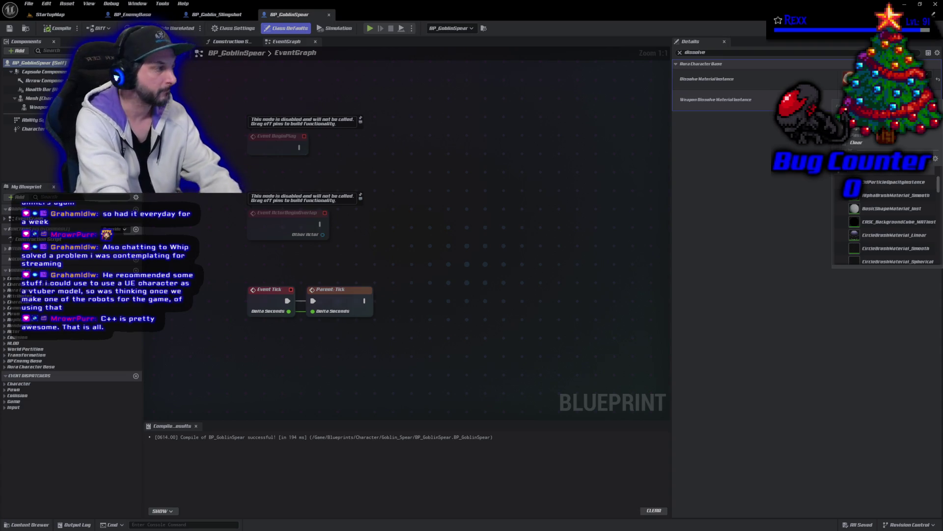
Assign the spear's weapon dissolve material, compile with F7, save, and return to StartupMap
{"action": "left_click", "coordinate": [903, 193]}
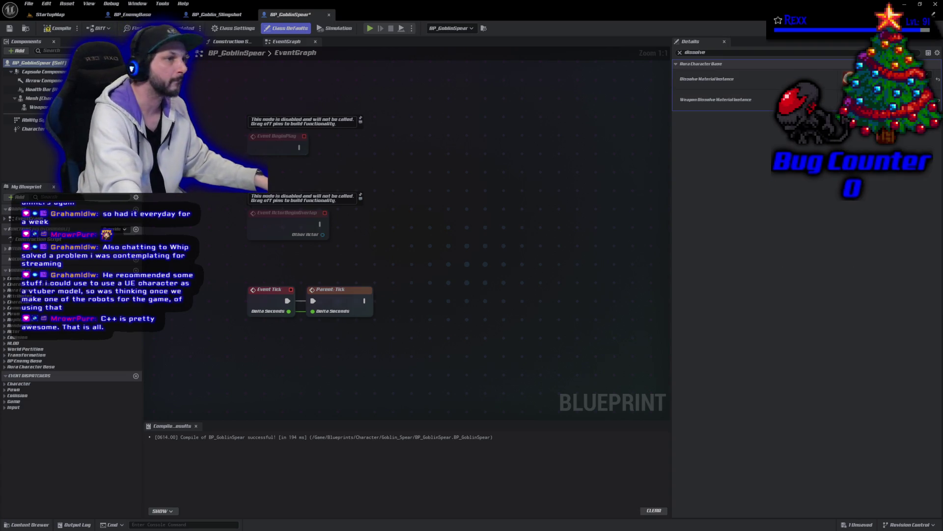
{"action": "key", "text": "F7"}
{"action": "key", "text": "ctrl+s"}
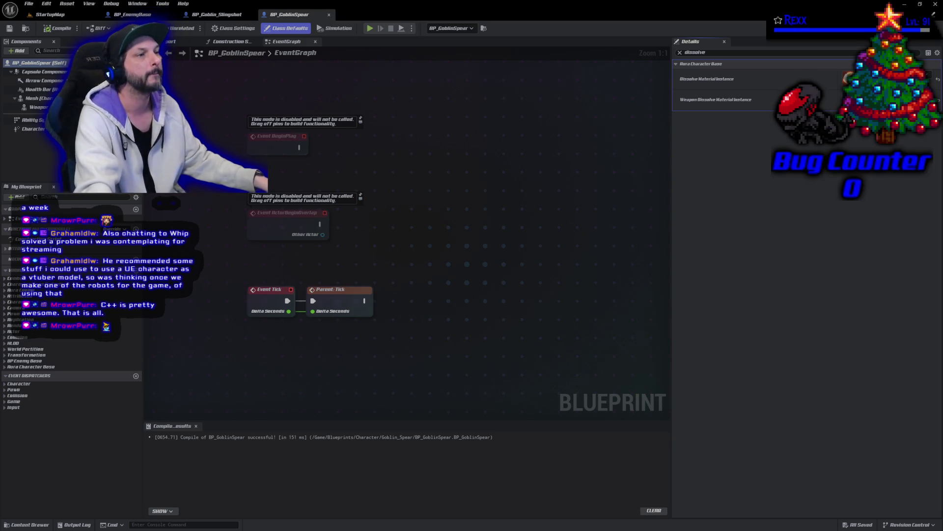
{"action": "left_click", "coordinate": [49, 14]}
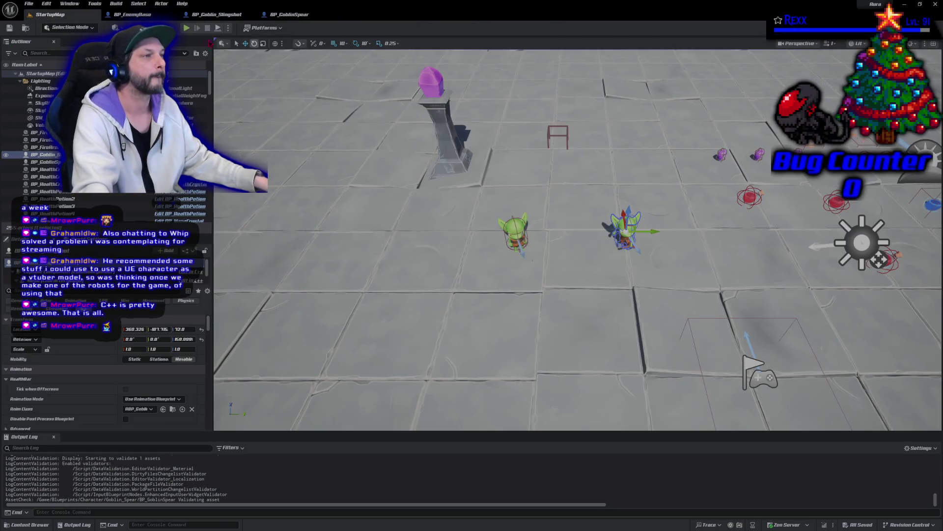
Play the level, fire a bolt at a goblin, stop, and close Unreal Editor
{"action": "left_click", "coordinate": [187, 28]}
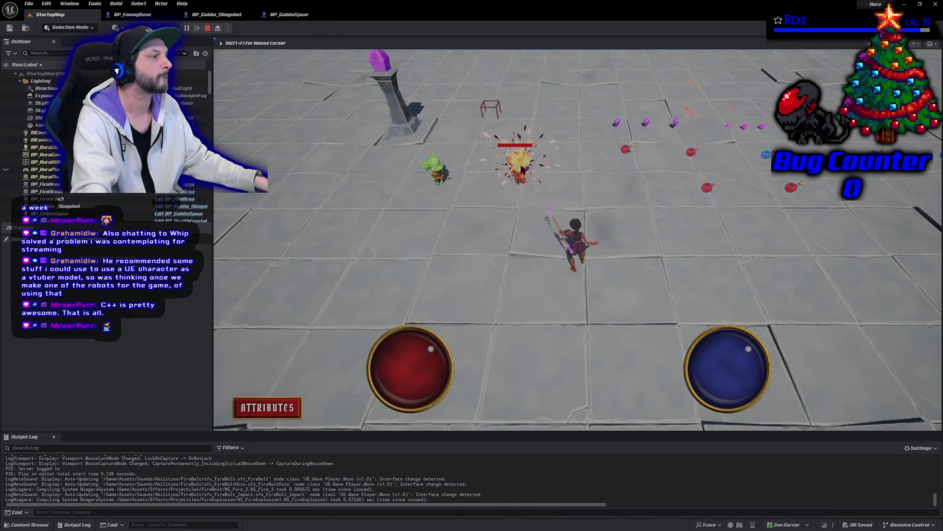
{"action": "left_click", "coordinate": [522, 169]}
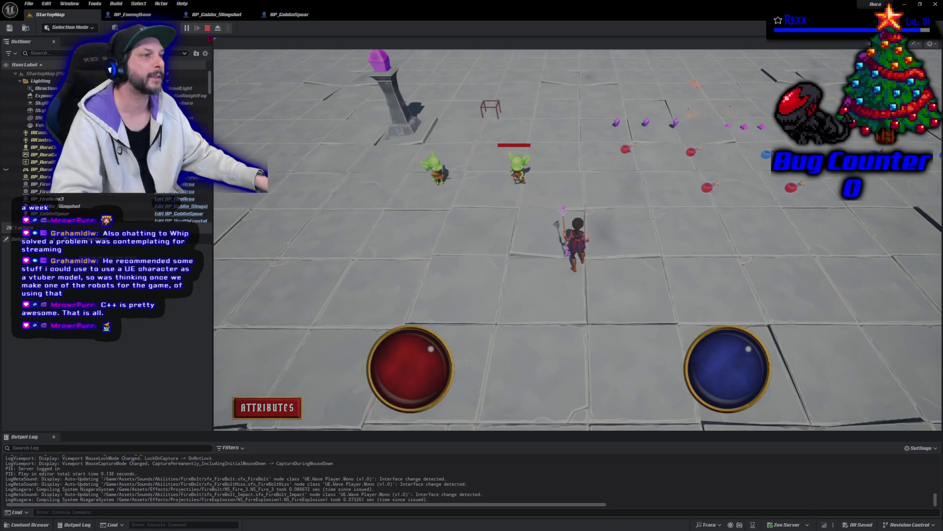
{"action": "left_click", "coordinate": [208, 27]}
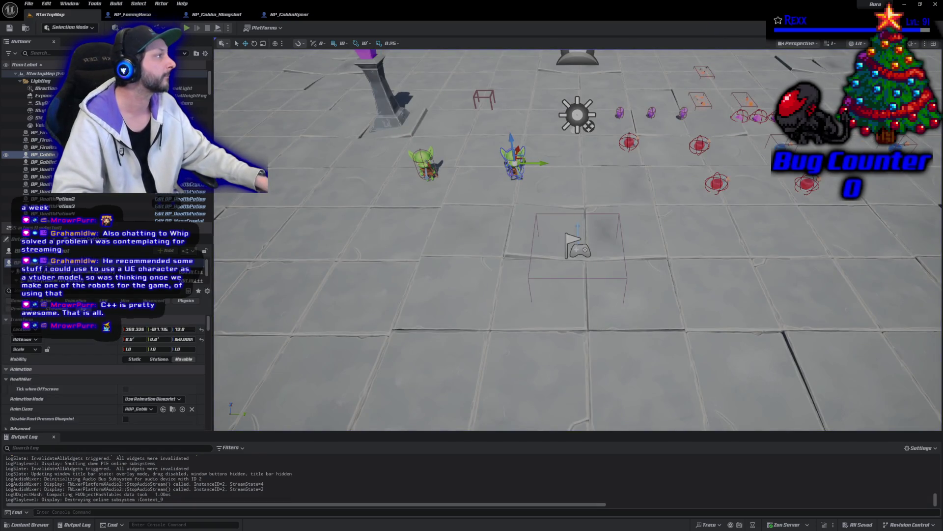
{"action": "left_click", "coordinate": [935, 4]}
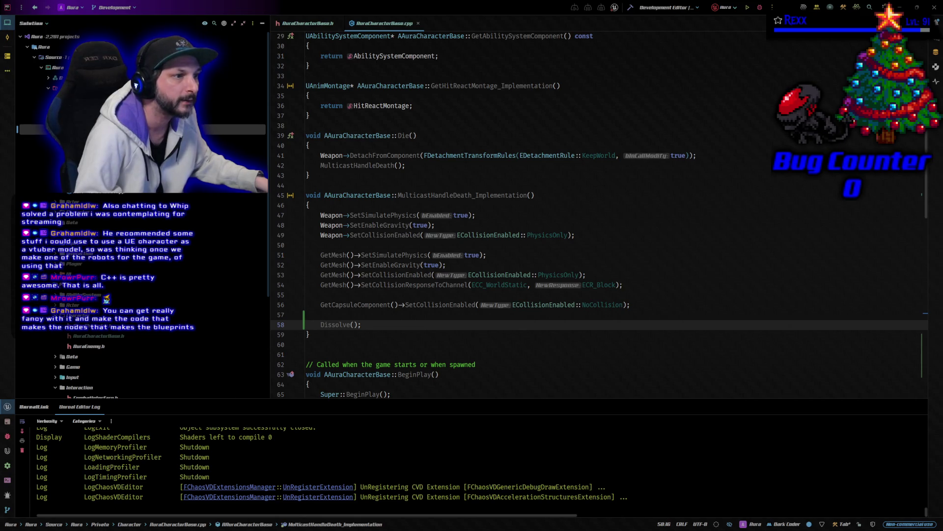
In AuraProjectileSpell.cpp, change line 48's GetAbilityLevel() level argument to 10 and build
{"action": "key", "text": "ctrl+alt+Left"}
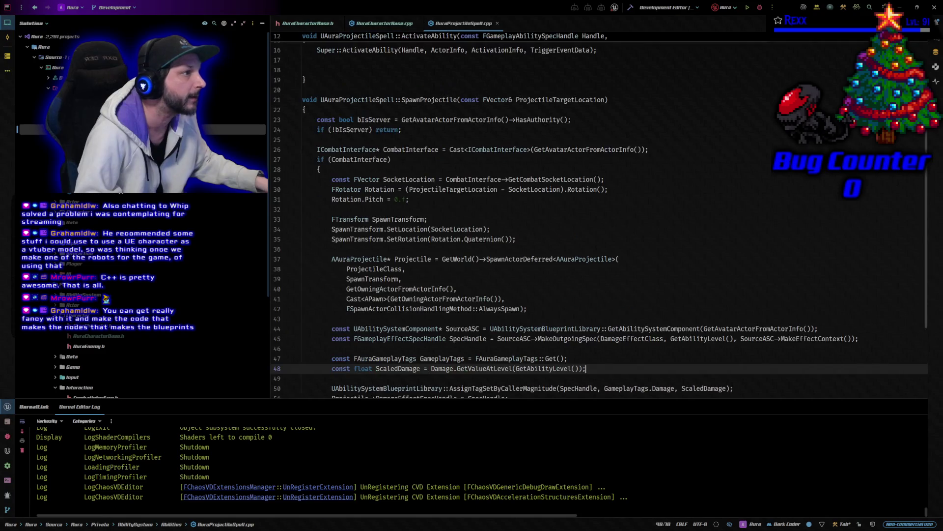
{"action": "scroll", "coordinate": [652, 266], "scroll_direction": "down", "scroll_amount": 4}
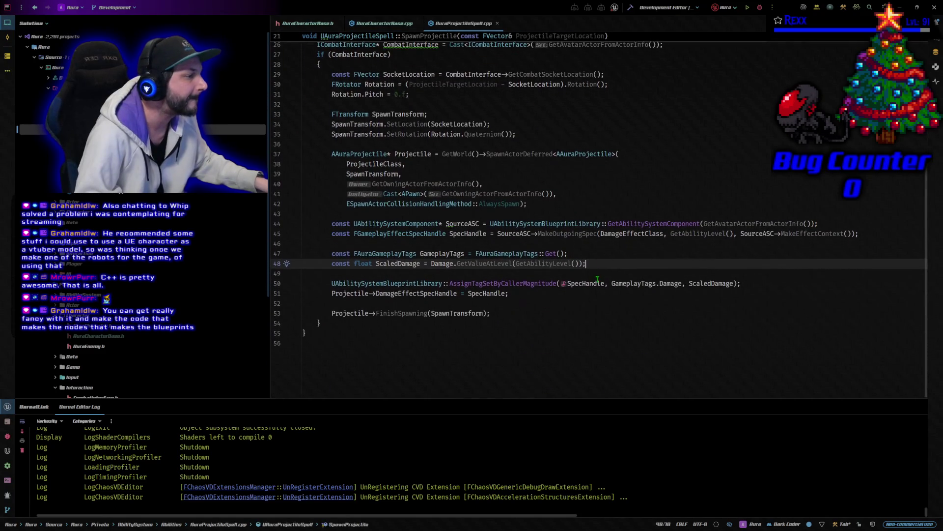
{"action": "left_click", "coordinate": [523, 263]}
{"action": "left_click_drag", "start_coordinate": [526, 260], "coordinate": [578, 266]}
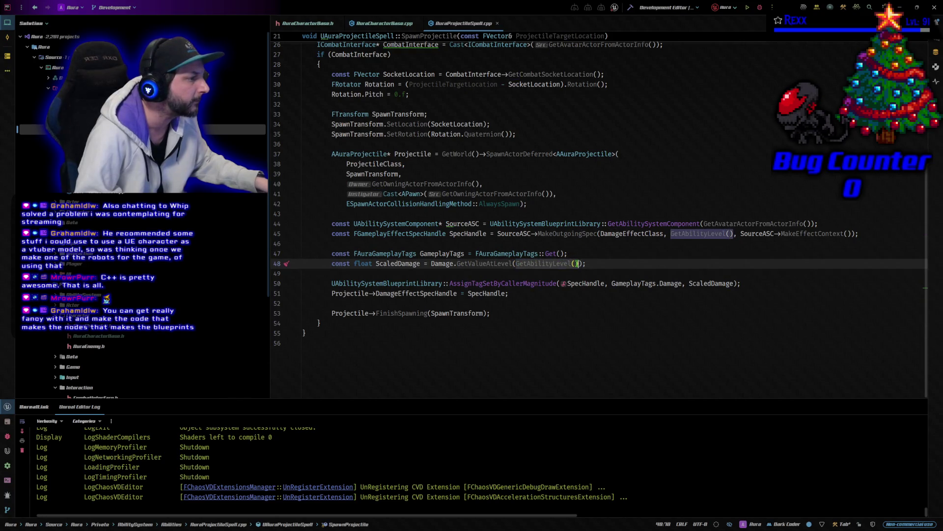
{"action": "left_click", "coordinate": [575, 264]}
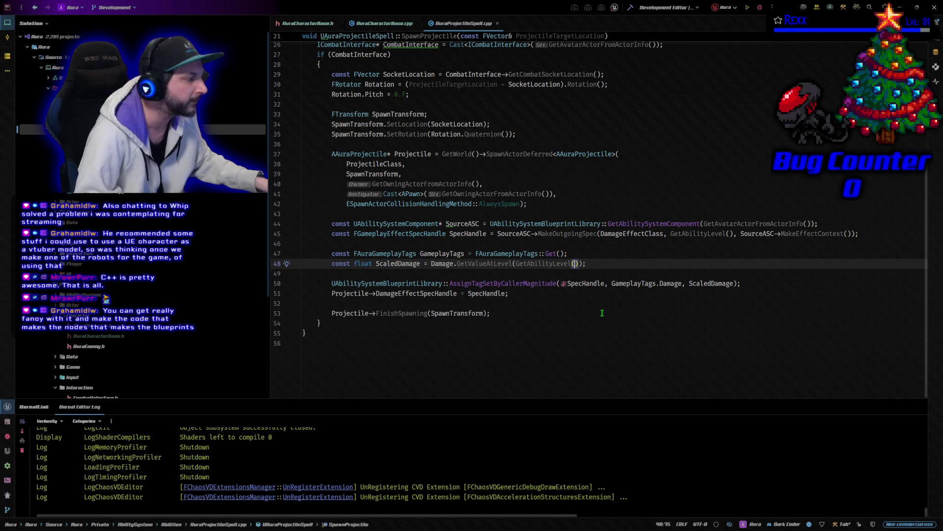
{"action": "type", "text": "10"}
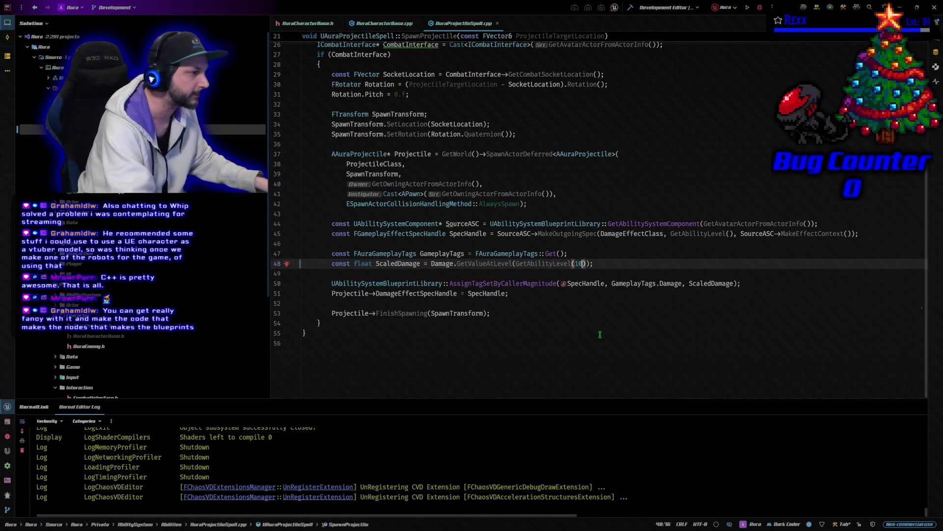
{"action": "left_click", "coordinate": [760, 8]}
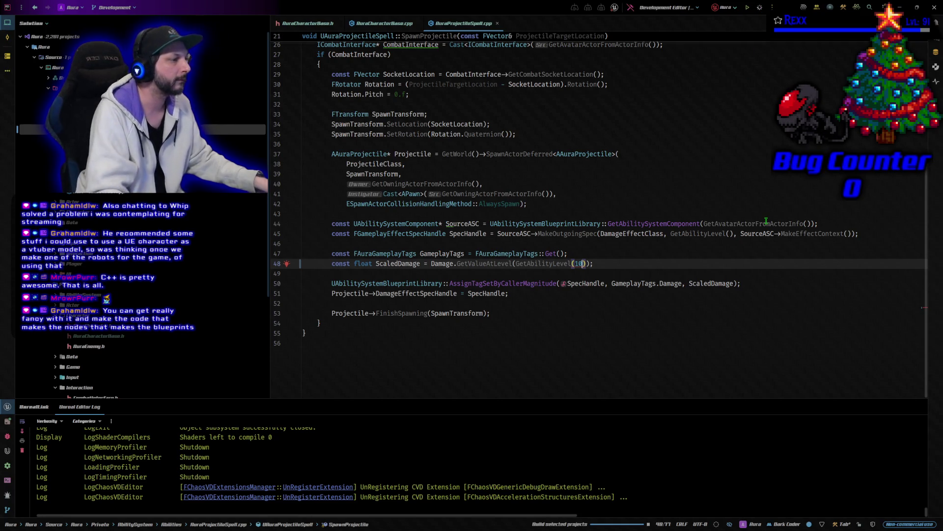
Fix the ScaledDamage compile error so it calls Damage.GetValueAtLevel(10), then rebuild Aura
{"action": "mouse_move", "coordinate": [766, 221]}
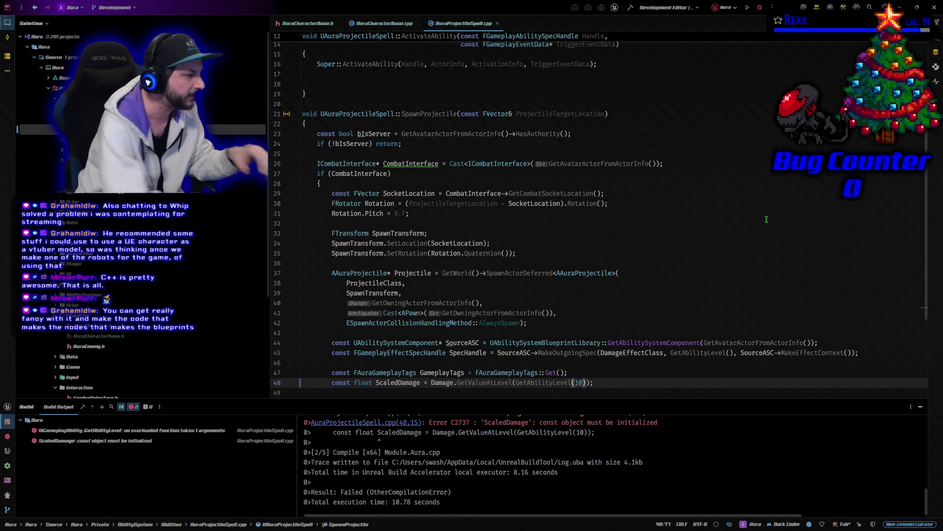
{"action": "left_click", "coordinate": [396, 424]}
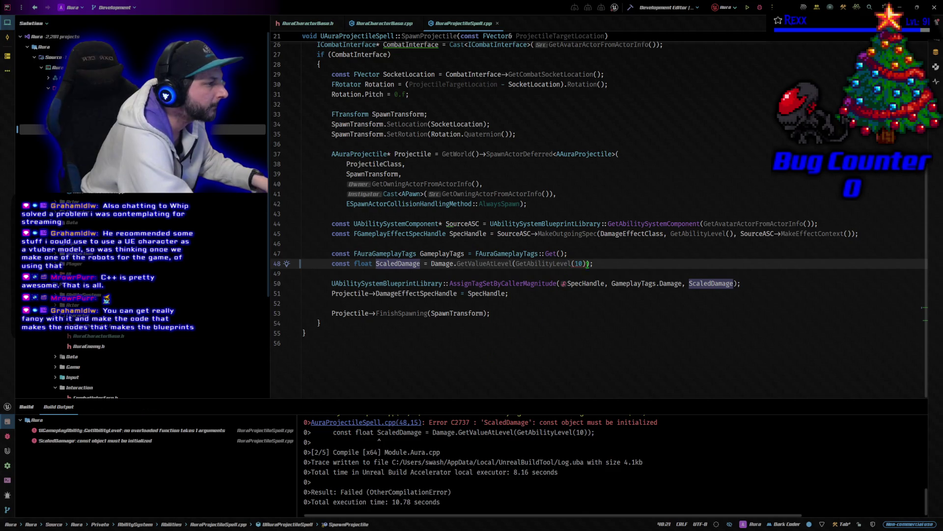
{"action": "left_click", "coordinate": [580, 323]}
{"action": "left_click", "coordinate": [583, 263]}
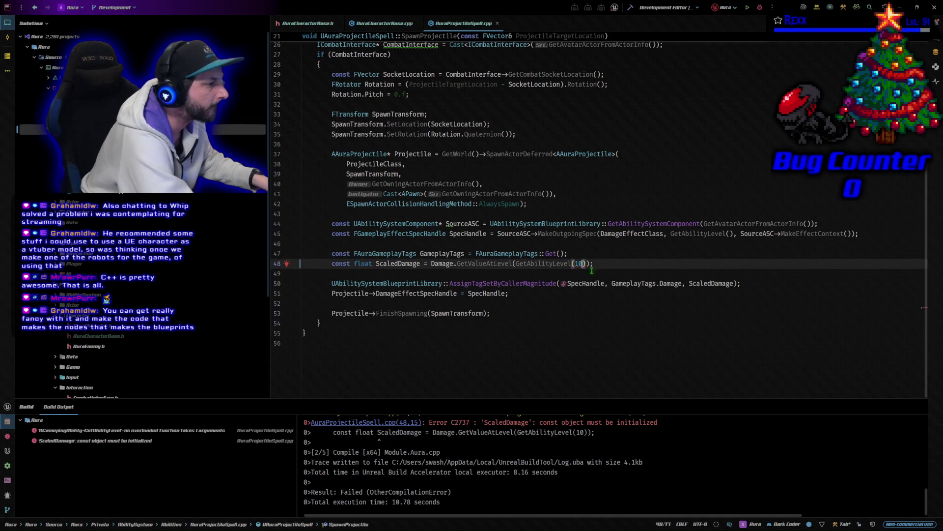
{"action": "key", "text": "BackSpace"}
{"action": "key", "text": "BackSpace"}
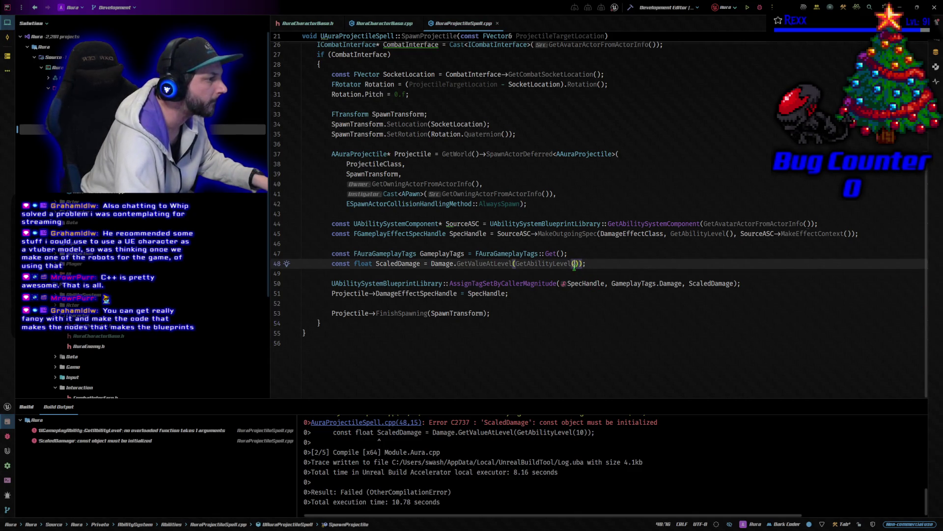
{"action": "left_click_drag", "start_coordinate": [580, 264], "coordinate": [516, 263]}
{"action": "key", "text": "ctrl+c"}
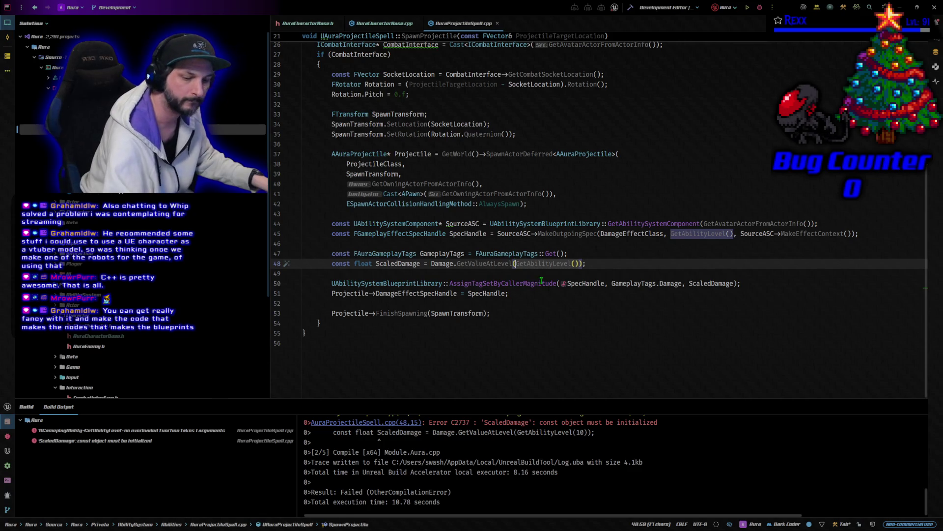
{"action": "type", "text": "10"}
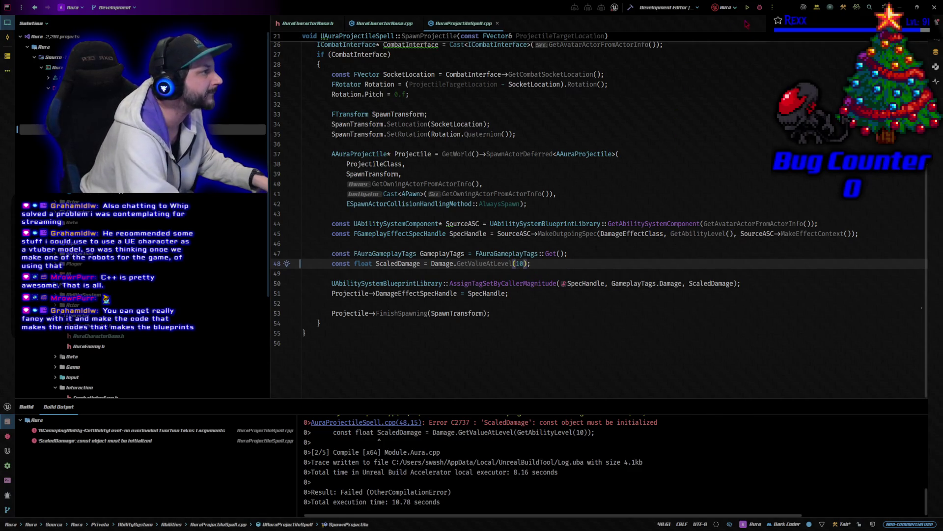
{"action": "left_click", "coordinate": [635, 9]}
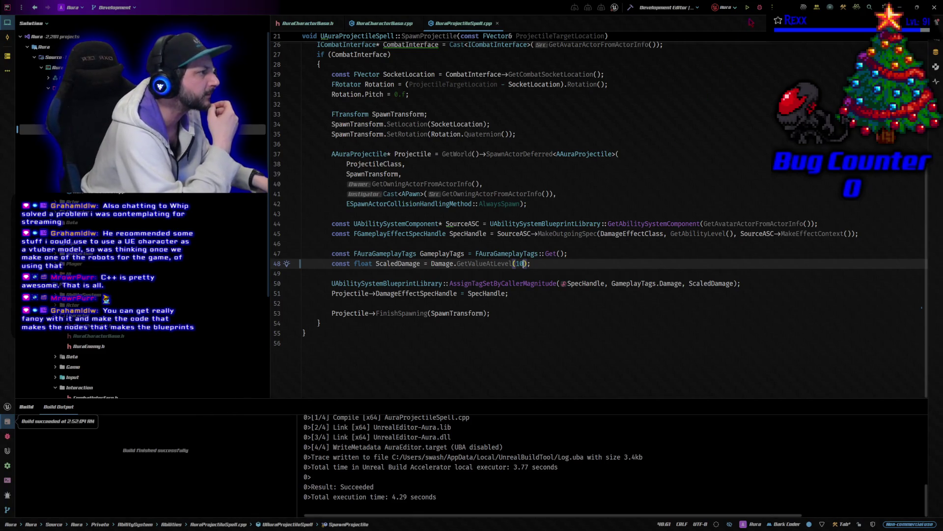
{"action": "left_click", "coordinate": [760, 8]}
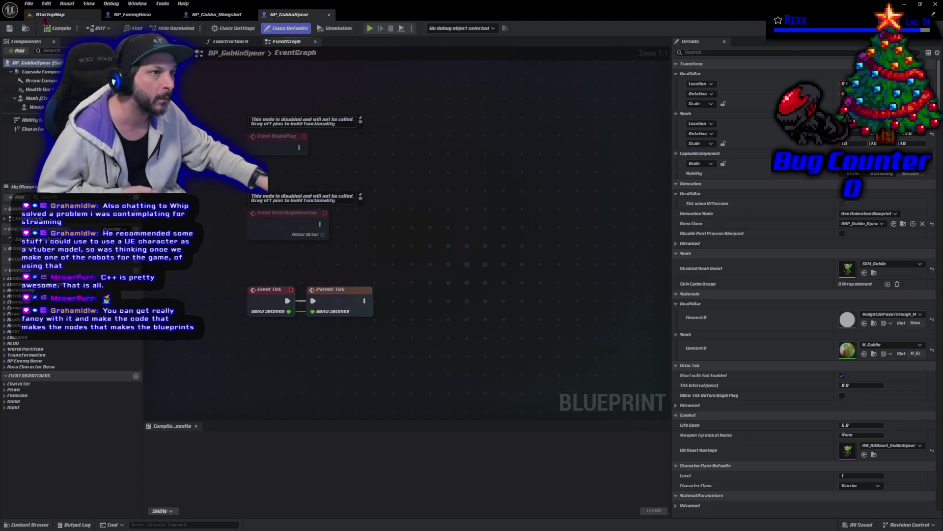
Play StartupMap in the editor, cast fireballs at a goblin, then stop the session
{"action": "left_click", "coordinate": [49, 14]}
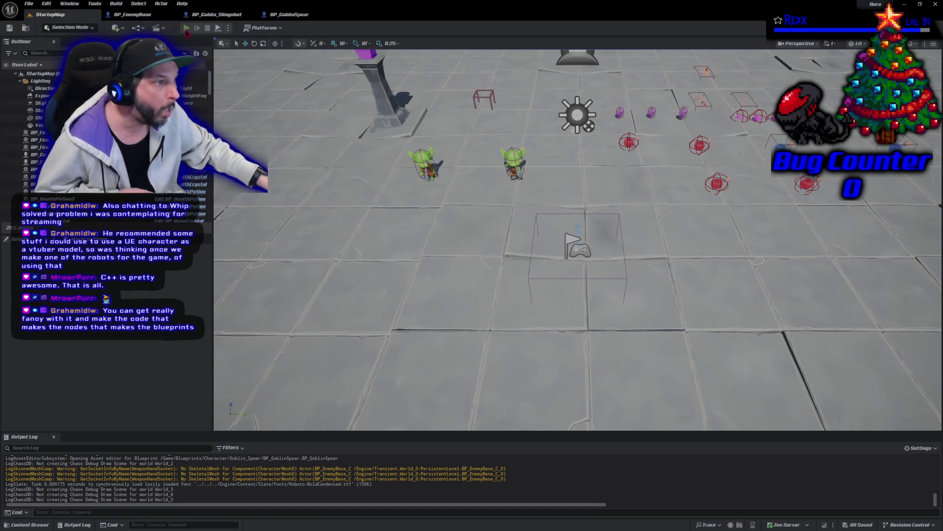
{"action": "left_click", "coordinate": [186, 28]}
{"action": "left_click", "coordinate": [515, 167]}
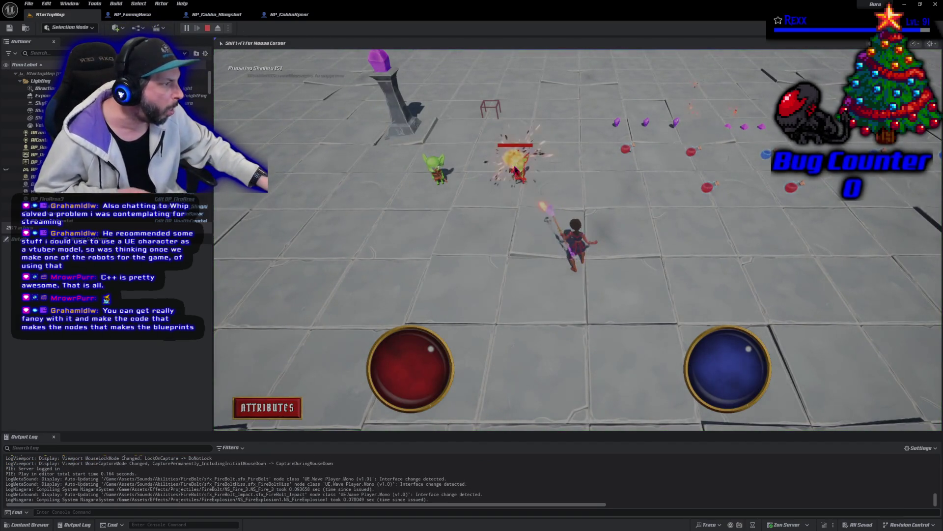
{"action": "left_click", "coordinate": [510, 173]}
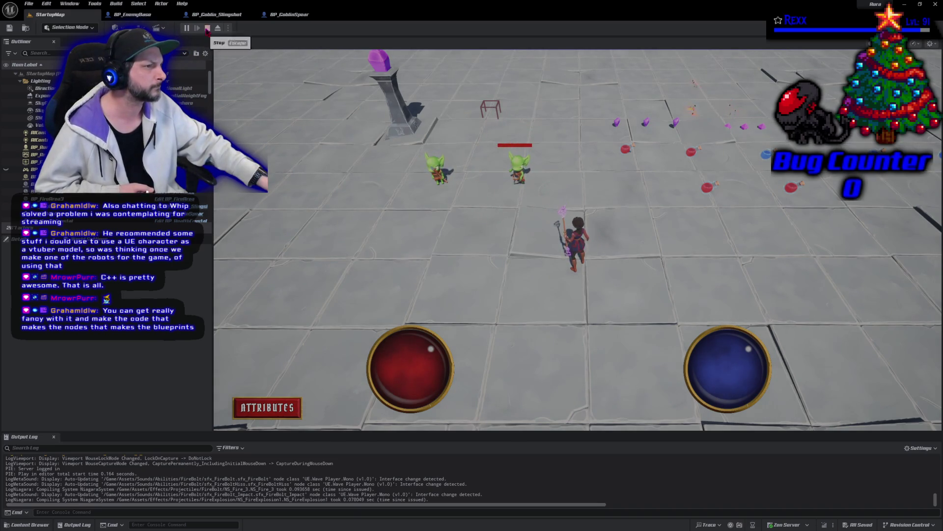
{"action": "left_click", "coordinate": [207, 28]}
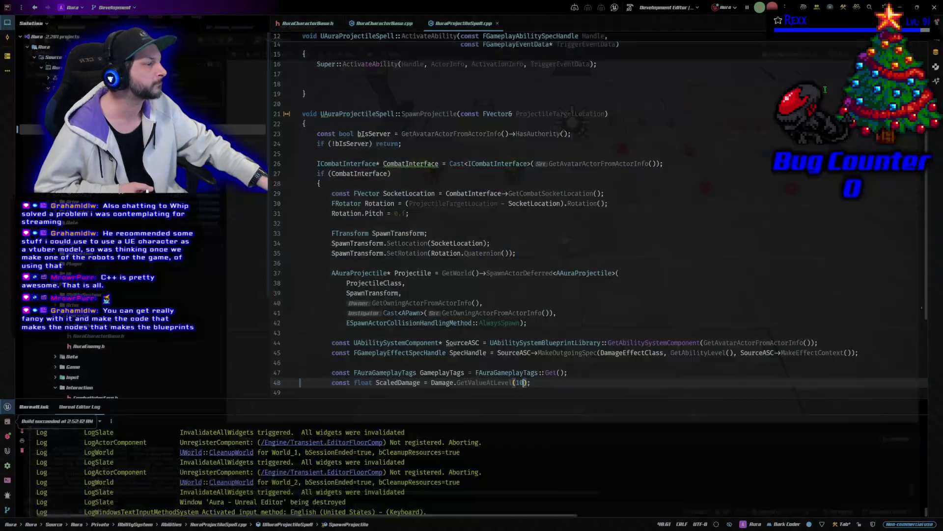
Close Unreal and restore GetAbilityLevel() as the level argument on line 48
{"action": "left_click", "coordinate": [935, 4]}
{"action": "left_click", "coordinate": [544, 385]}
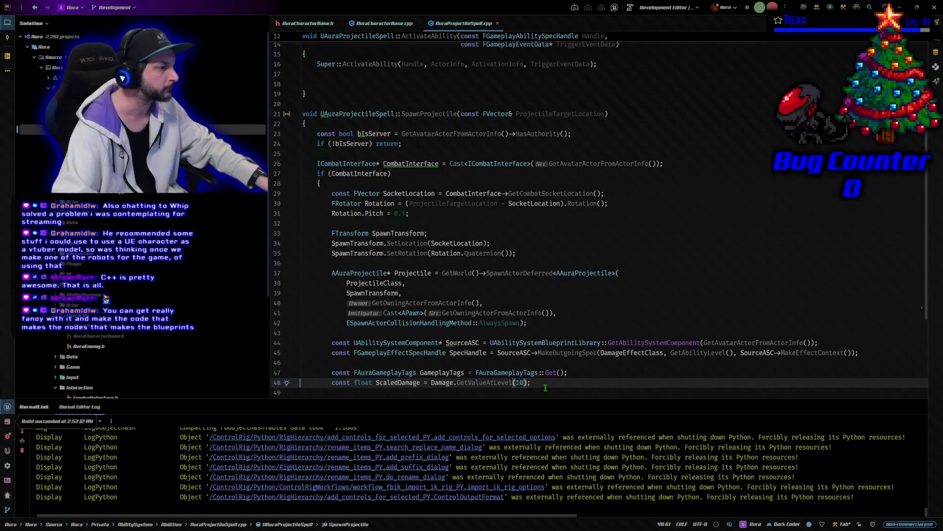
{"action": "key", "text": "Left"}
{"action": "key", "text": "Left"}
{"action": "key", "text": "shift+Left"}
{"action": "key", "text": "shift+Left"}
{"action": "key", "text": "ctrl+v"}
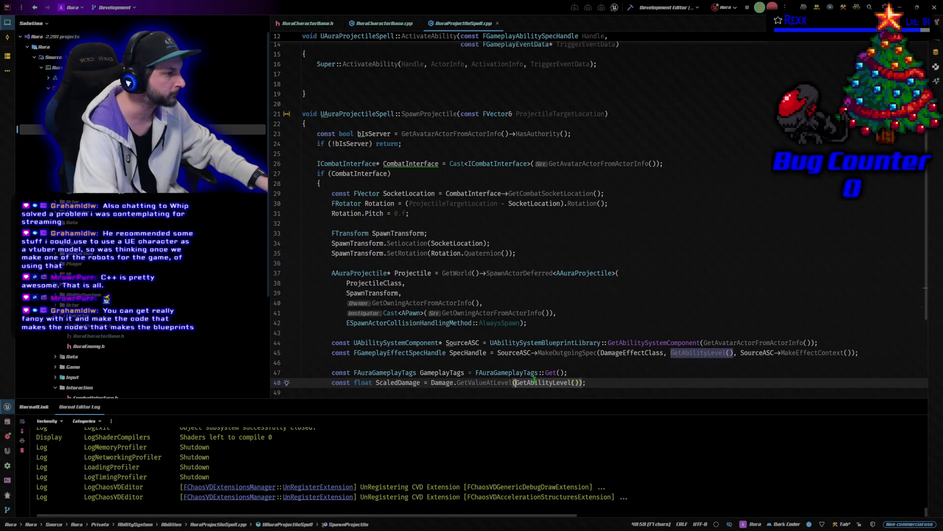
{"action": "scroll", "coordinate": [584, 326], "scroll_direction": "down", "scroll_amount": 4}
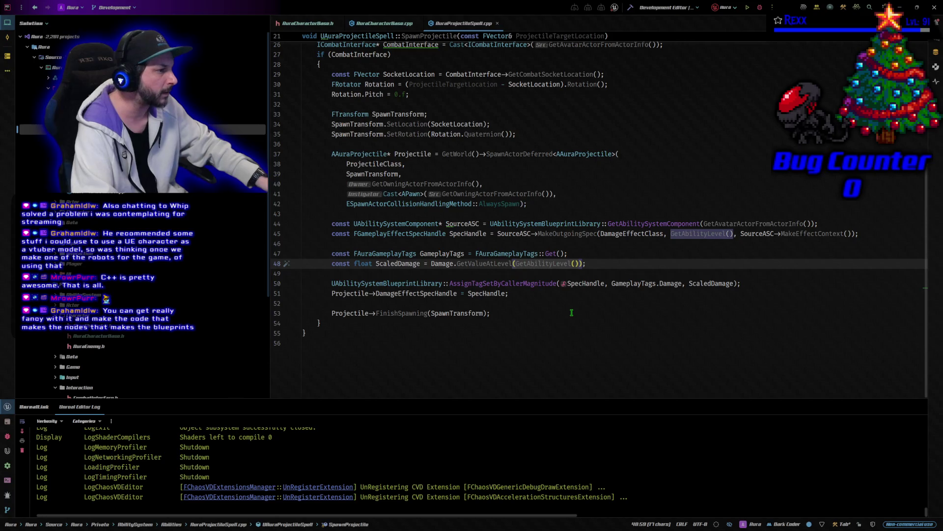
{"action": "scroll", "coordinate": [571, 312], "scroll_direction": "up", "scroll_amount": 8}
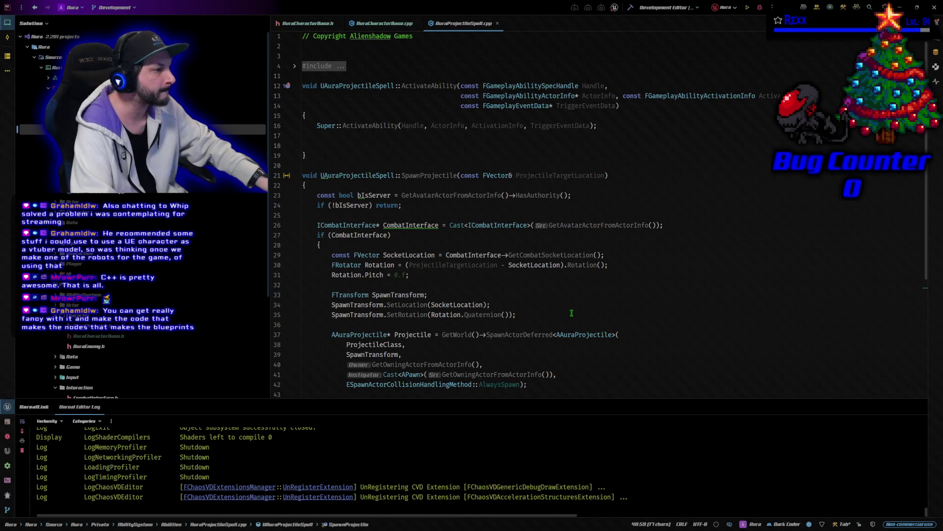
{"action": "scroll", "coordinate": [572, 312], "scroll_direction": "down", "scroll_amount": 6}
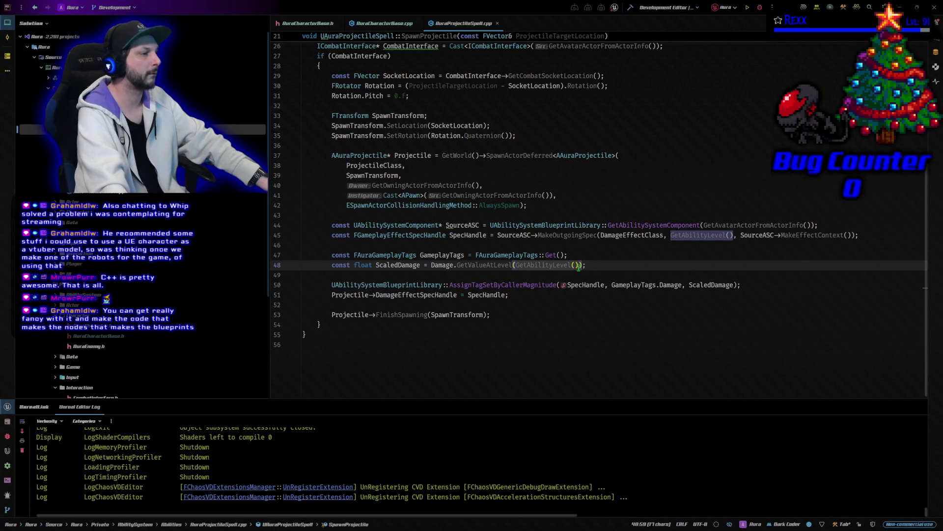
Replace GetAbilityLevel() on line 48 with 10, rebuild, and launch a debug session
{"action": "left_click", "coordinate": [530, 265]}
{"action": "key", "text": "ctrl+w"}
{"action": "key", "text": "ctrl+w"}
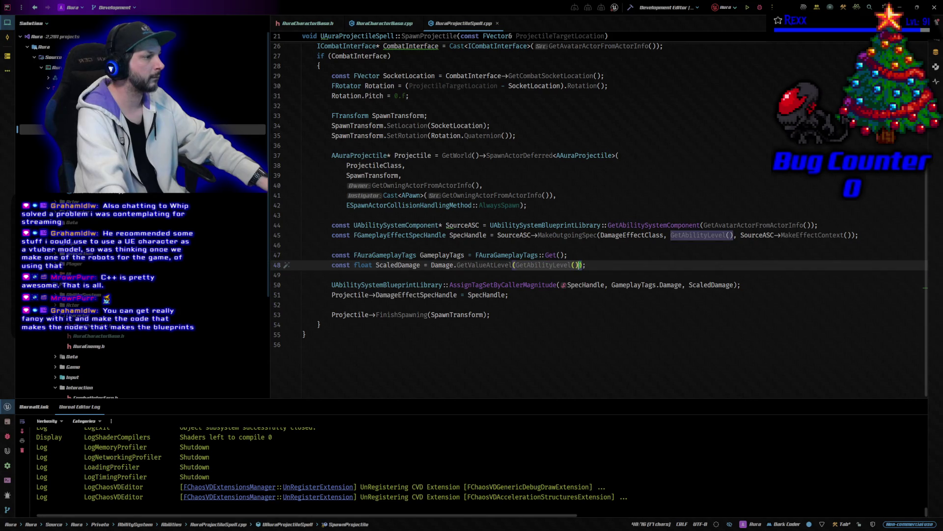
{"action": "type", "text": "10"}
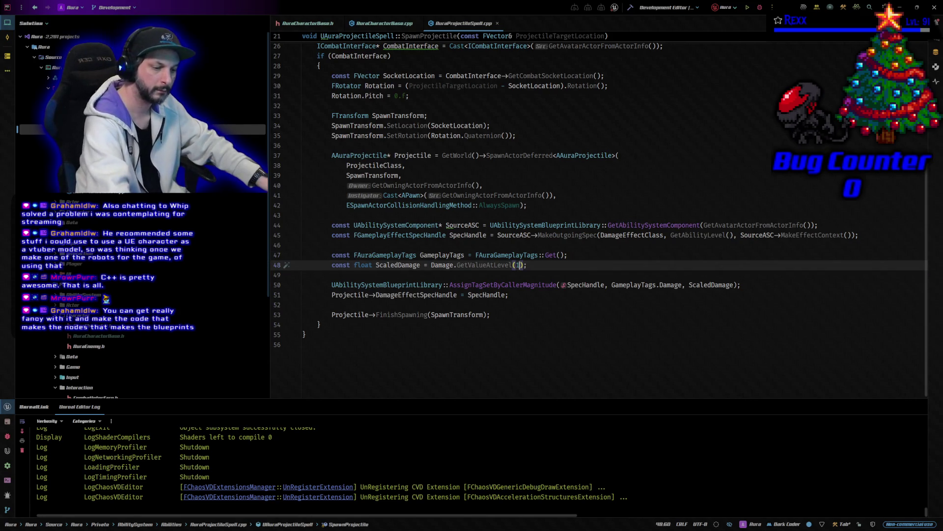
{"action": "left_click", "coordinate": [631, 8]}
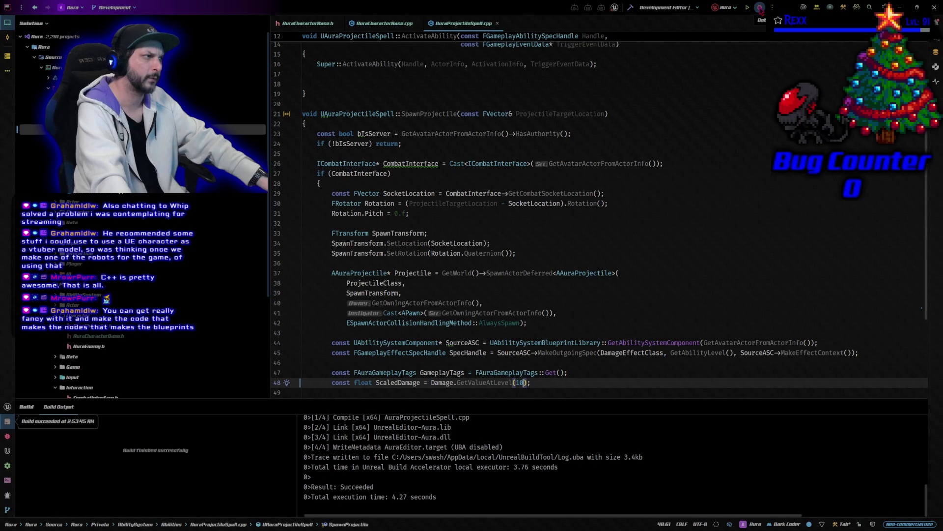
{"action": "left_click", "coordinate": [760, 8]}
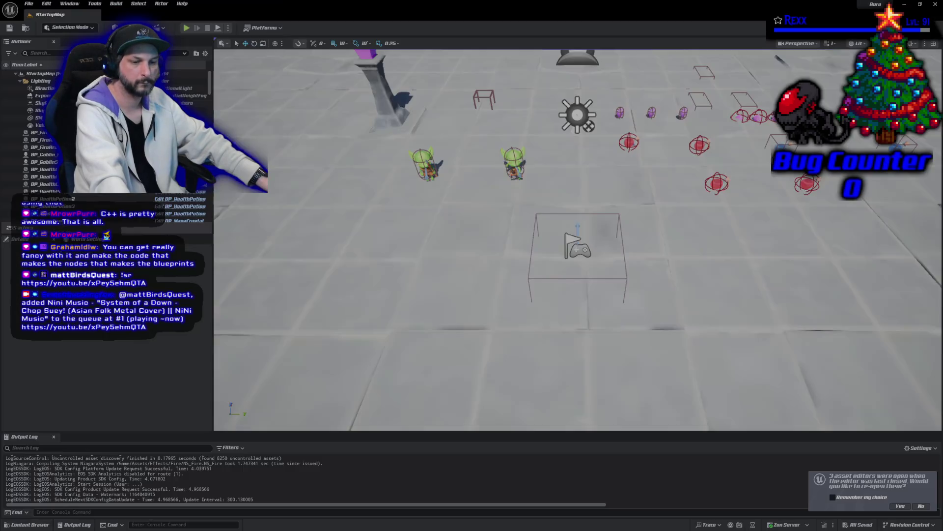
Reopen the last session's blueprints, playtest firebolts on the left goblin in StartupMap, then close Unreal
{"action": "left_click", "coordinate": [899, 506]}
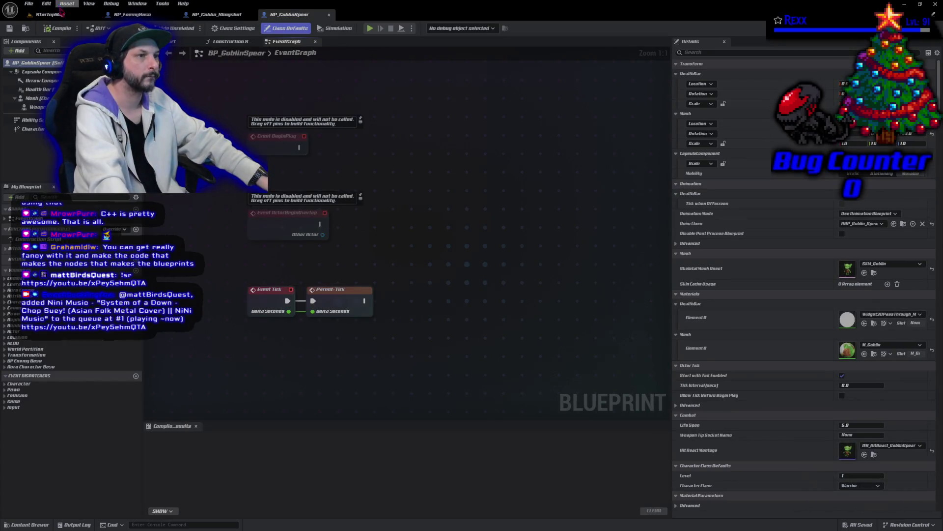
{"action": "left_click", "coordinate": [49, 14]}
{"action": "key", "text": "alt+p"}
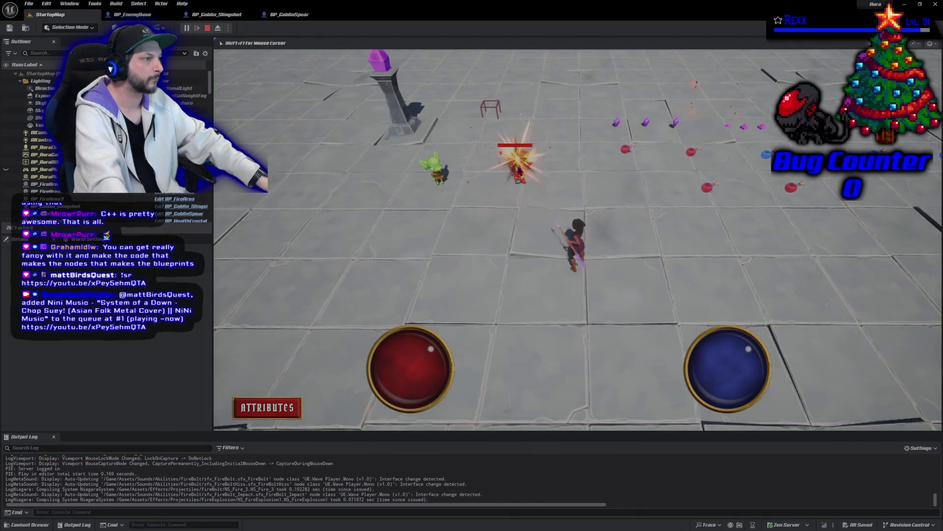
{"action": "left_click", "coordinate": [435, 172]}
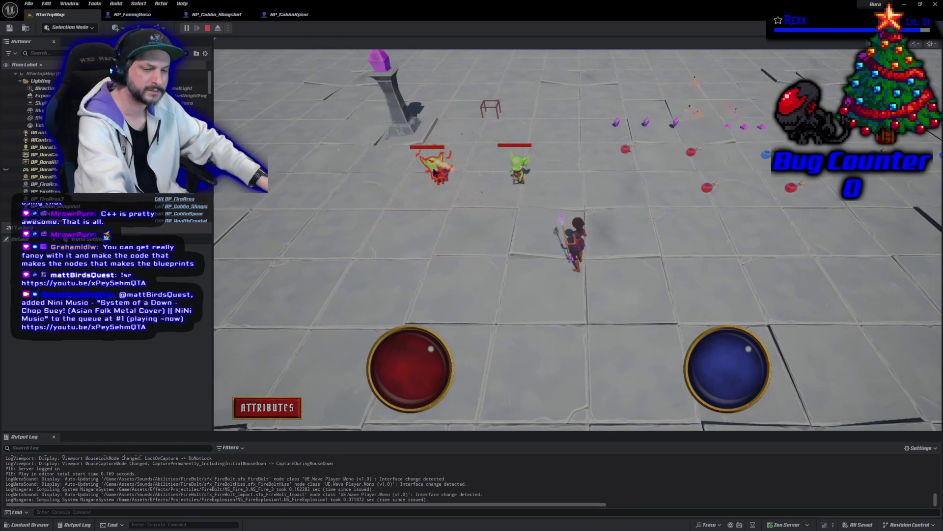
{"action": "key", "text": "Escape"}
{"action": "left_click", "coordinate": [289, 14]}
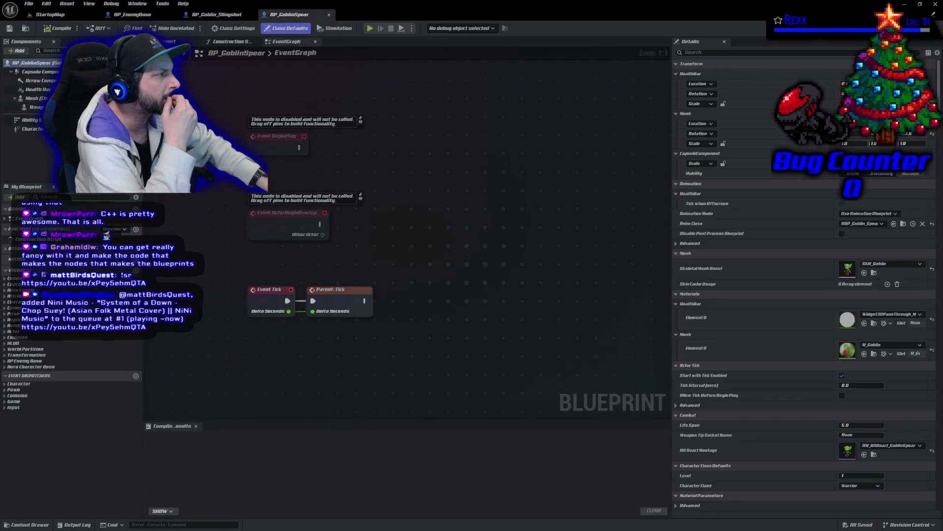
{"action": "left_click", "coordinate": [905, 4]}
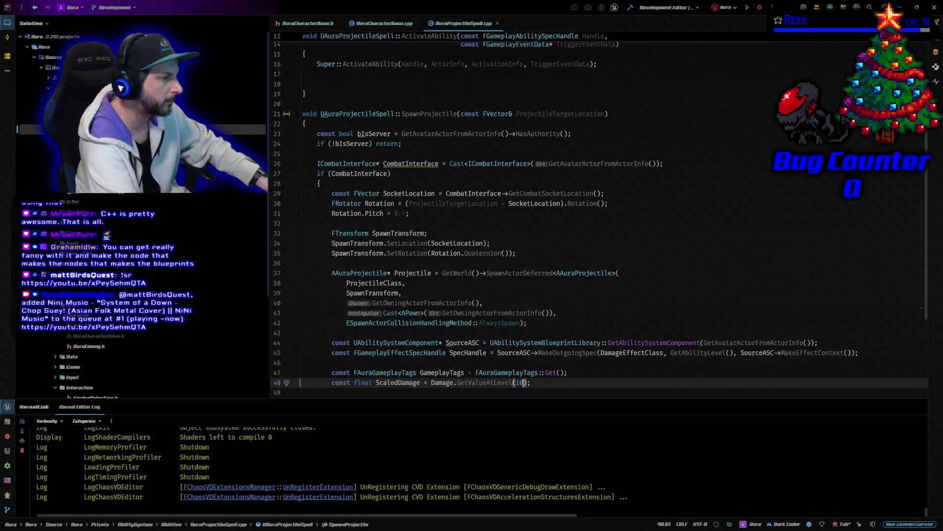
Change the damage level on line 48 from 10 to 50, rebuild, and launch in debug
{"action": "key", "text": "Left"}
{"action": "key", "text": "BackSpace"}
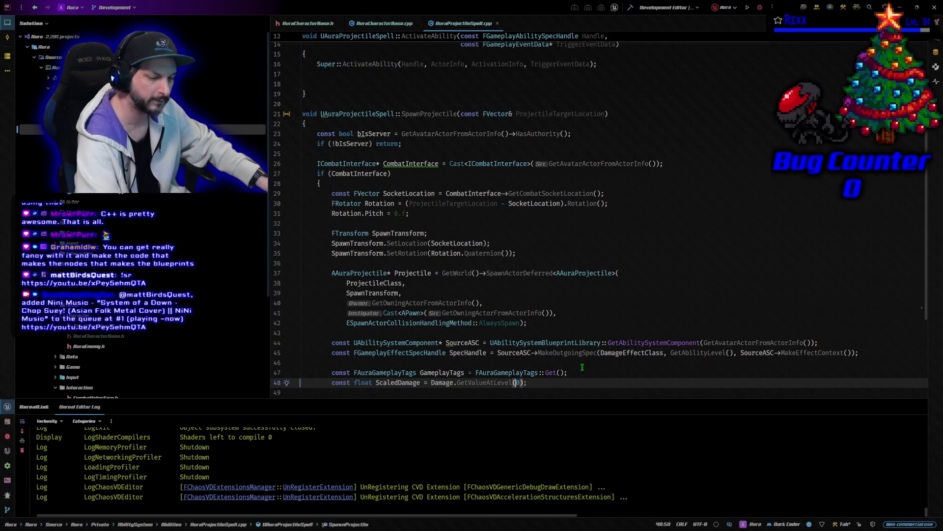
{"action": "type", "text": "5"}
{"action": "key", "text": "ctrl+shift+b"}
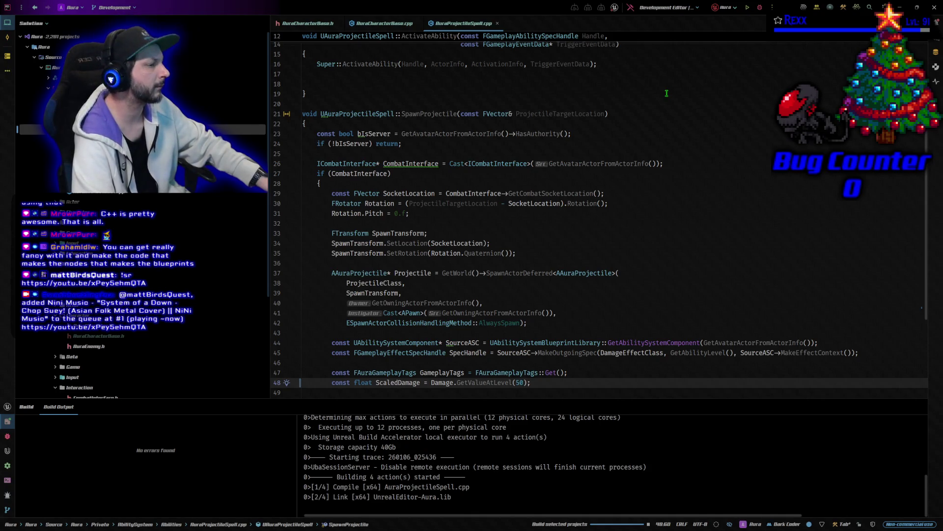
{"action": "left_click", "coordinate": [760, 9]}
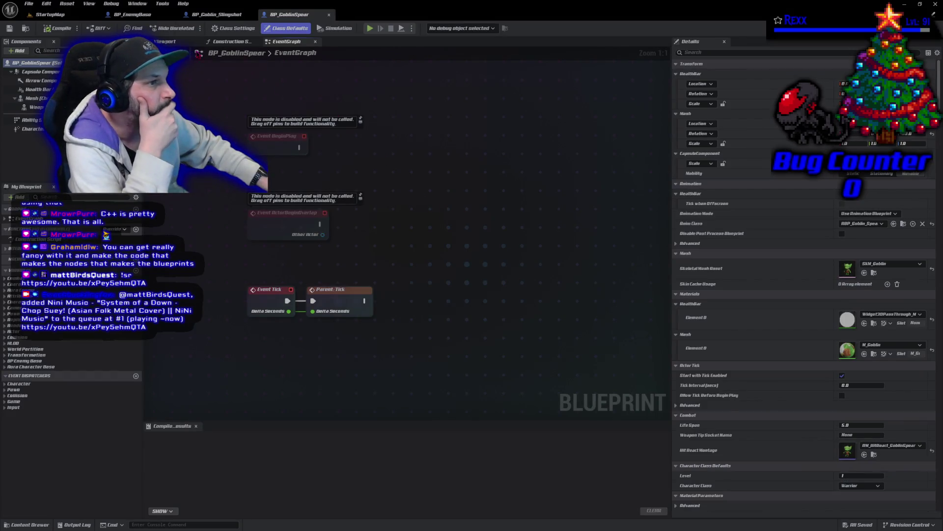
Play StartupMap, hit the centre goblin with four firebolts at level 50, then close Unreal
{"action": "left_click", "coordinate": [81, 17]}
{"action": "left_click", "coordinate": [185, 28]}
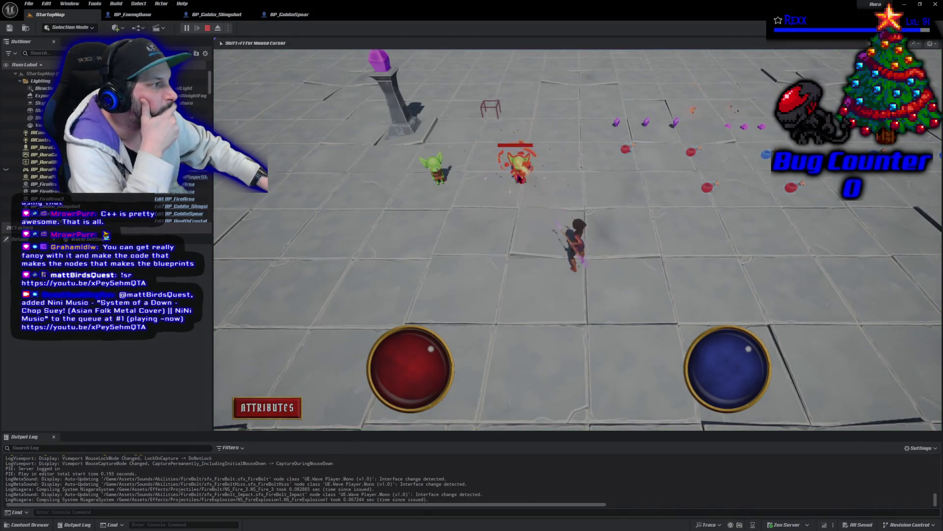
{"action": "left_click", "coordinate": [517, 165]}
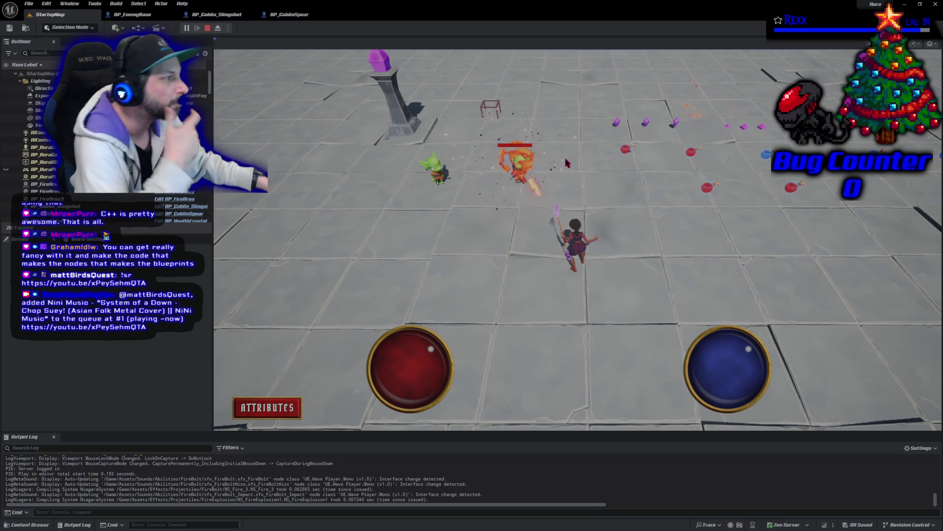
{"action": "left_click", "coordinate": [521, 167]}
{"action": "left_click", "coordinate": [523, 167]}
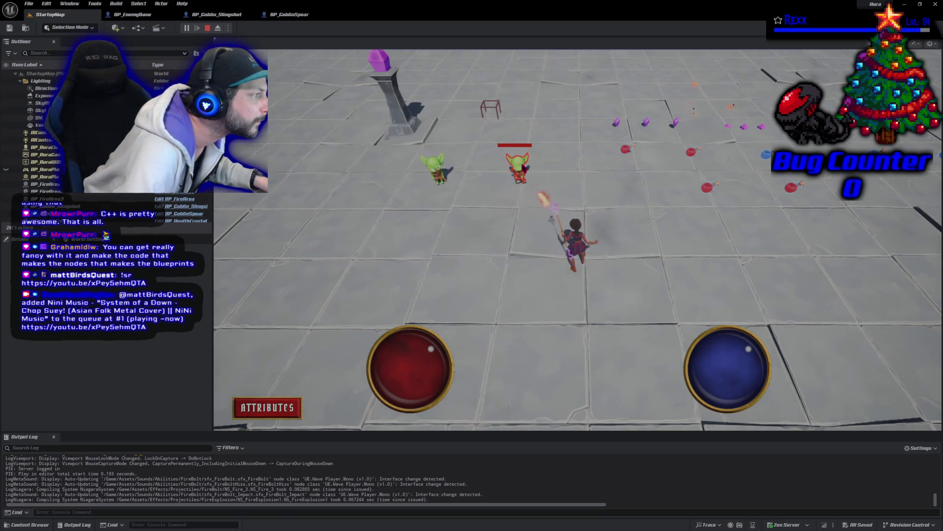
{"action": "left_click", "coordinate": [524, 167]}
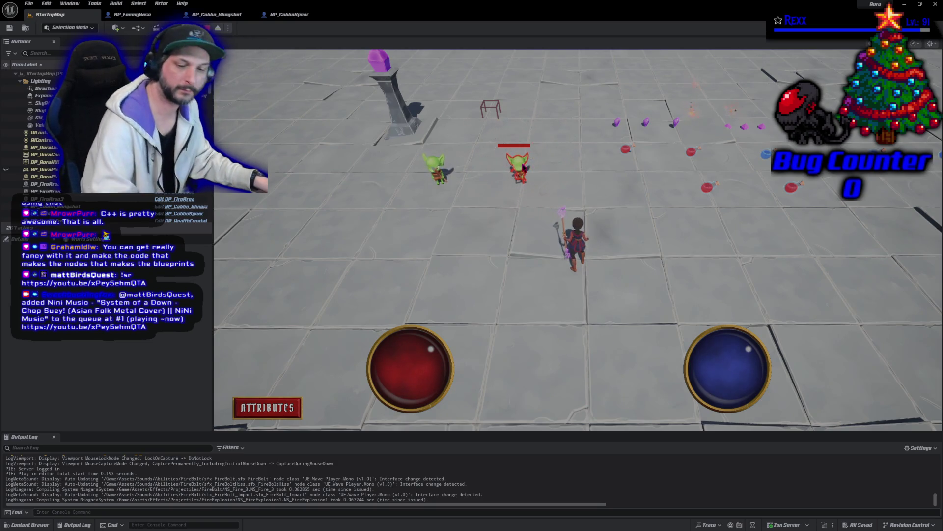
{"action": "key", "text": "Escape"}
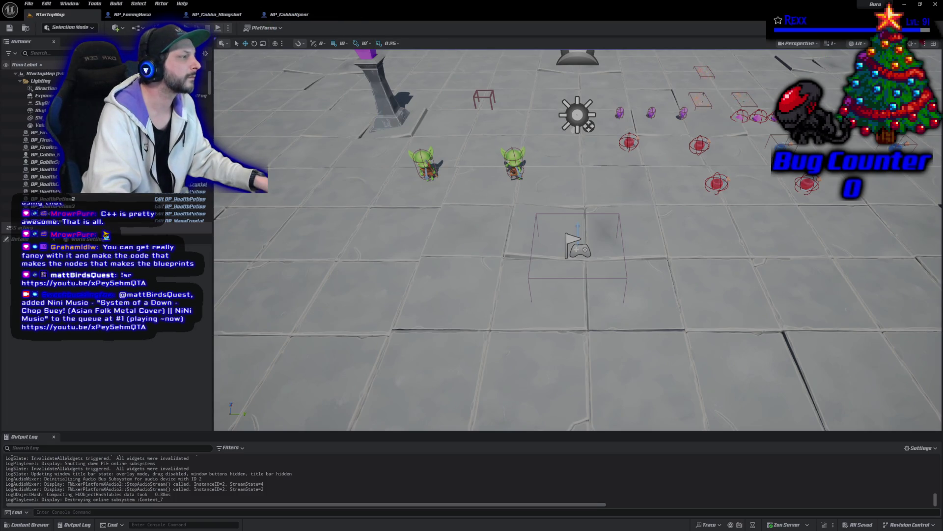
{"action": "left_click", "coordinate": [936, 6]}
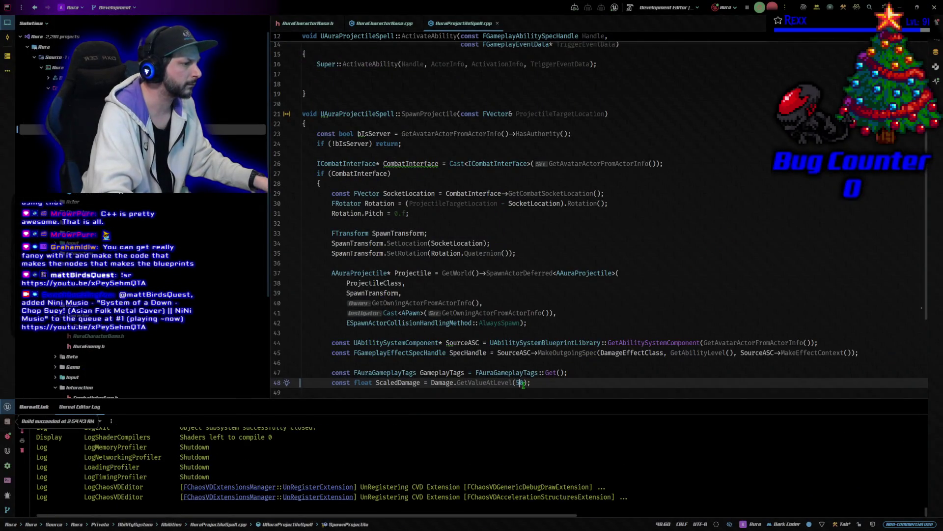
Replace the fixed level 50 on line 48 with GetAbilityLevel() and build the project
{"action": "key", "text": "BackSpace"}
{"action": "type", "text": "1"}
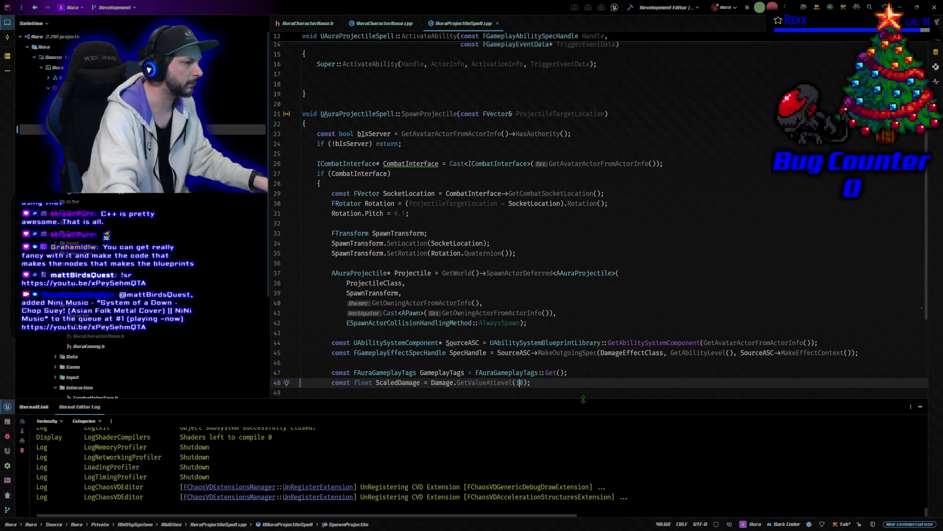
{"action": "key", "text": "BackSpace"}
{"action": "key", "text": "Delete"}
{"action": "type", "text": "GetAbilityLevel()"}
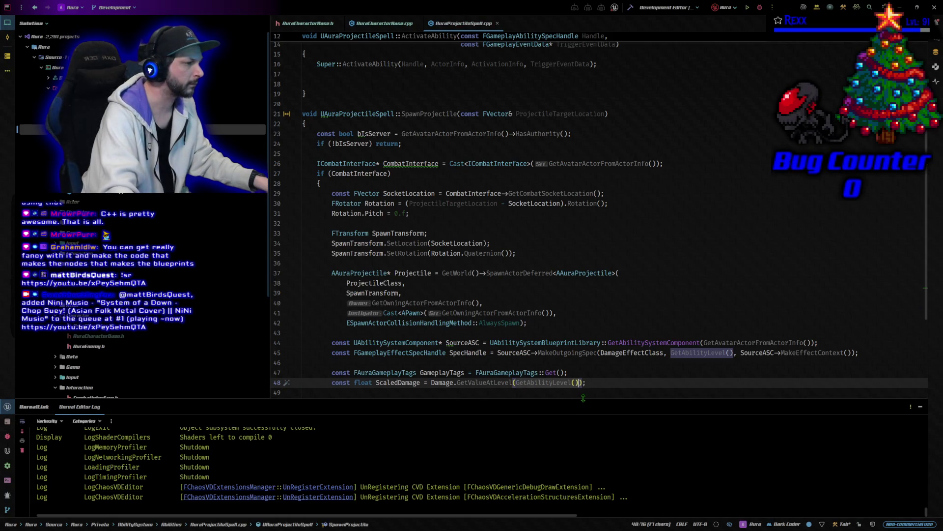
{"action": "scroll", "coordinate": [584, 382], "scroll_direction": "down", "scroll_amount": 3}
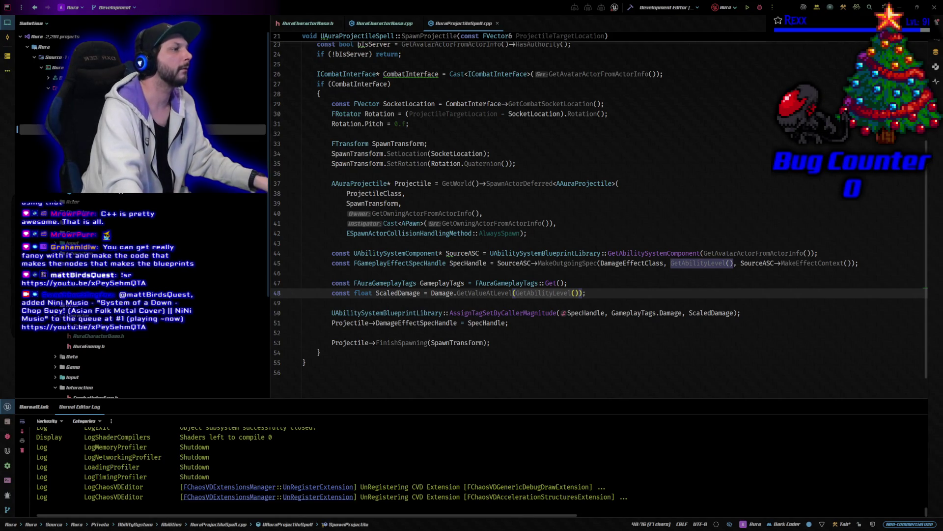
{"action": "left_click", "coordinate": [761, 9]}
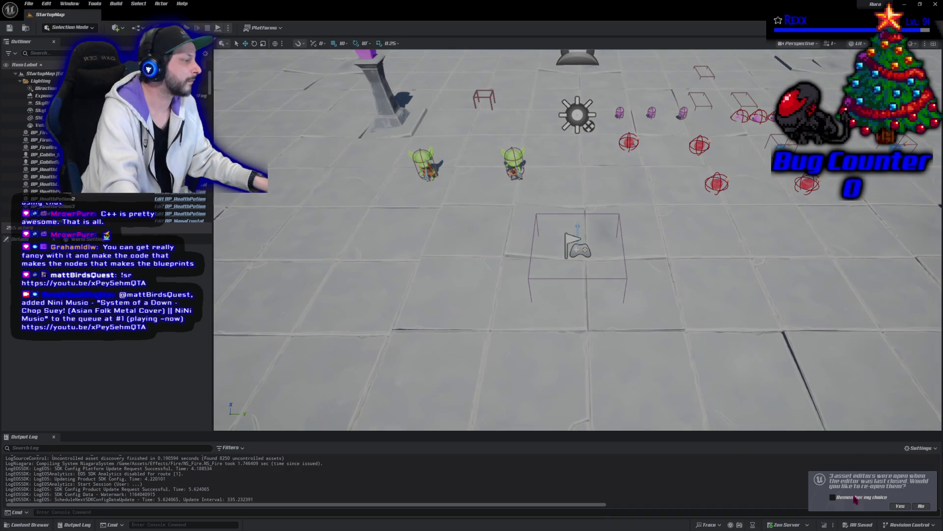
In BP_EnemyBase, add Event StartWeaponDissolveTimeline wired to the Play of a copied Dissolve Timeline
{"action": "left_click", "coordinate": [900, 506]}
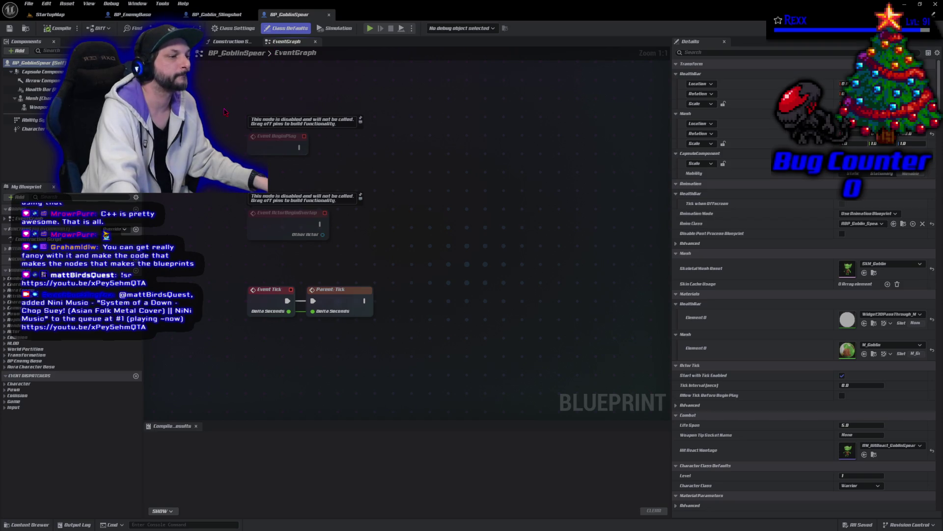
{"action": "left_click", "coordinate": [147, 15]}
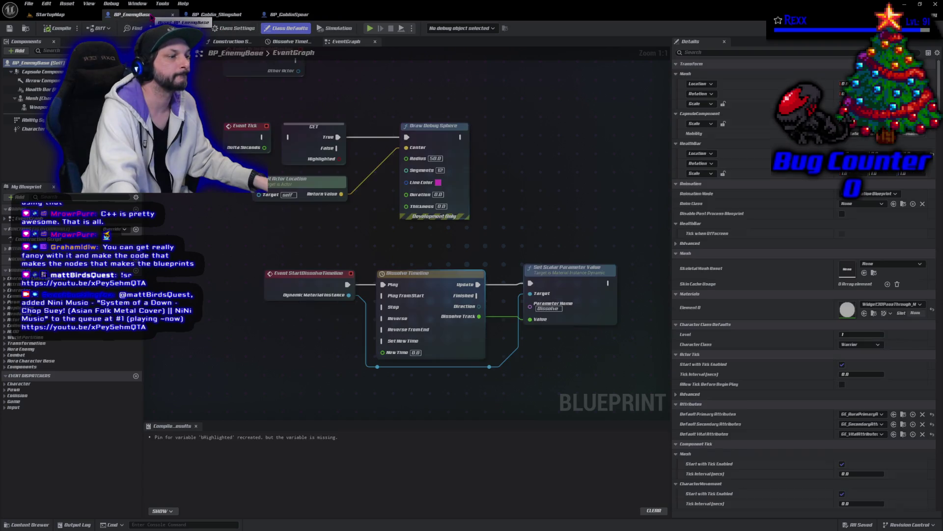
{"action": "right_click", "coordinate": [281, 255]}
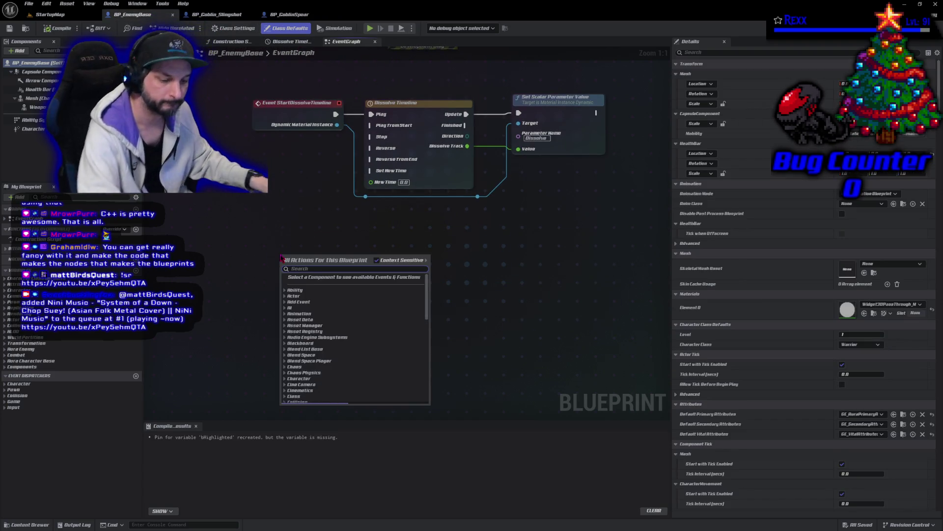
{"action": "type", "text": "event start weapo"}
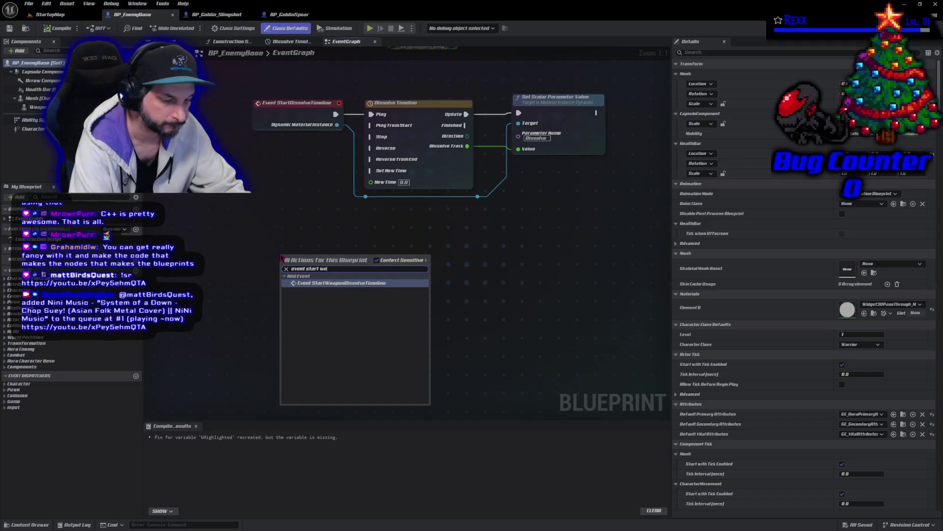
{"action": "key", "text": "Return"}
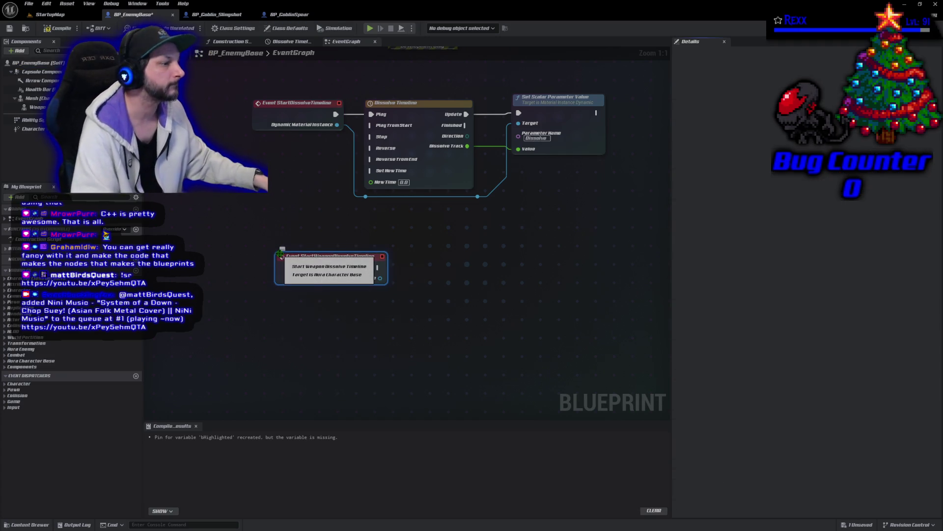
{"action": "left_click", "coordinate": [440, 157]}
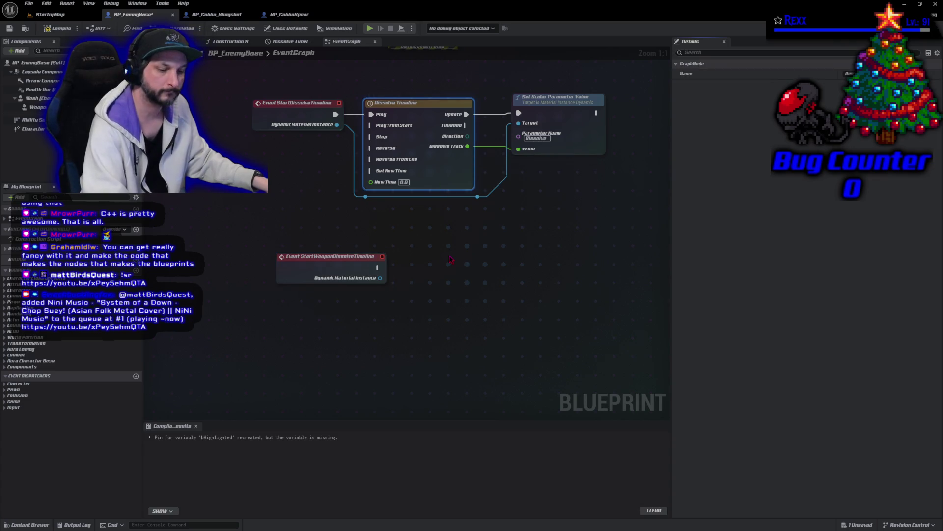
{"action": "key", "text": "ctrl+c"}
{"action": "key", "text": "ctrl+v"}
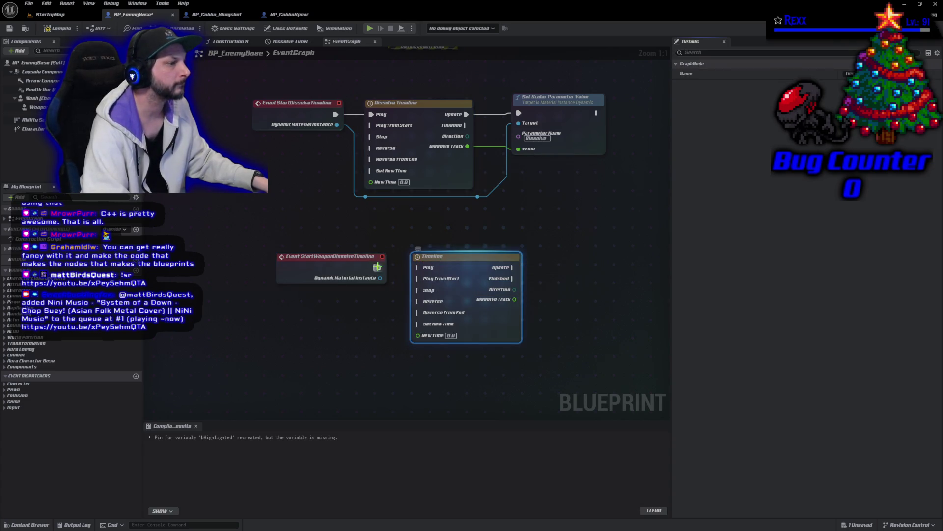
{"action": "left_click_drag", "start_coordinate": [377, 268], "coordinate": [415, 268]}
{"action": "left_click_drag", "start_coordinate": [419, 268], "coordinate": [418, 268]}
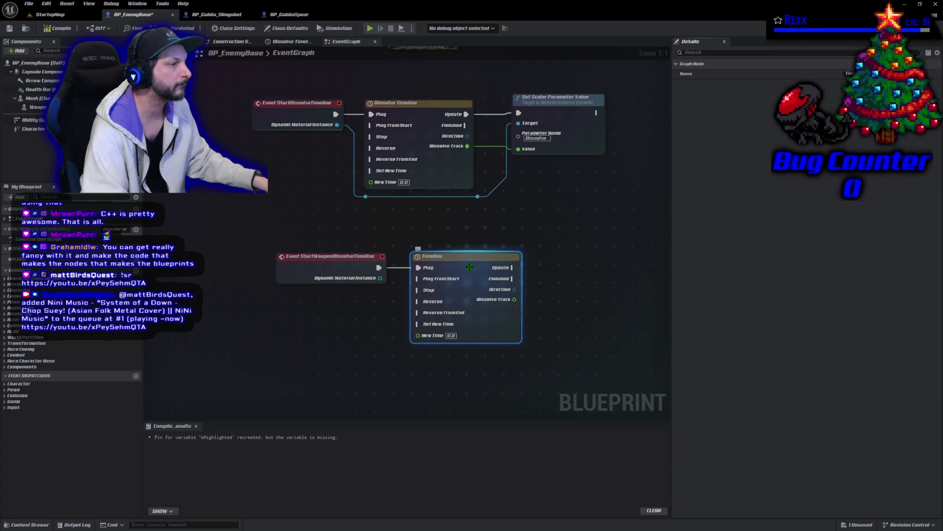
Duplicate the Set Scalar Parameter Value node and wire it to the material instance and timeline via reroutes
{"action": "left_click", "coordinate": [561, 151]}
{"action": "key", "text": "ctrl+c"}
{"action": "key", "text": "ctrl+v"}
{"action": "mouse_move", "coordinate": [382, 279]}
{"action": "left_mouse_down"}
{"action": "mouse_move", "coordinate": [413, 351]}
{"action": "mouse_move", "coordinate": [527, 353]}
{"action": "mouse_move", "coordinate": [575, 326]}
{"action": "mouse_move", "coordinate": [562, 343]}
{"action": "mouse_move", "coordinate": [549, 344]}
{"action": "mouse_move", "coordinate": [576, 306]}
{"action": "left_mouse_up"}
{"action": "left_click", "coordinate": [415, 352]}
{"action": "type", "text": "rer"}
{"action": "key", "text": "Return"}
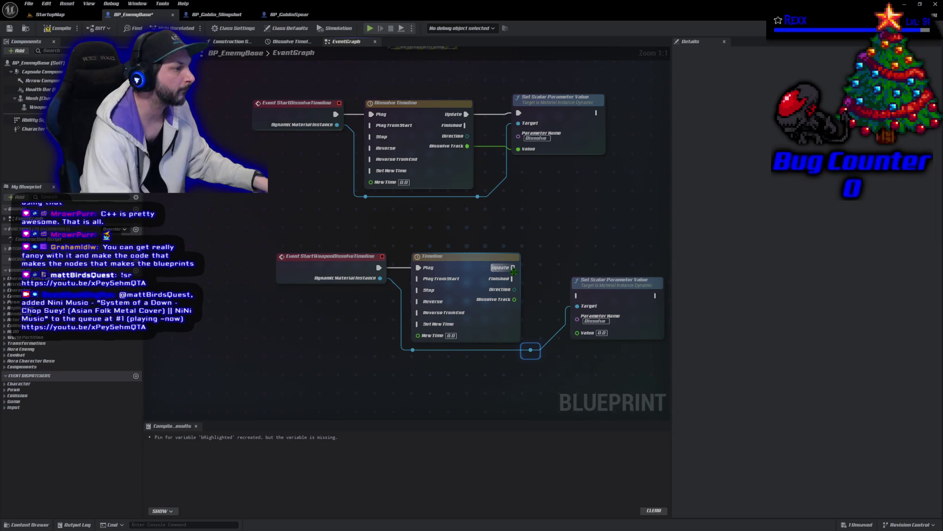
{"action": "mouse_move", "coordinate": [511, 268]}
{"action": "left_mouse_down"}
{"action": "mouse_move", "coordinate": [578, 299]}
{"action": "mouse_move", "coordinate": [600, 251]}
{"action": "left_mouse_up"}
{"action": "left_click_drag", "start_coordinate": [564, 304], "coordinate": [515, 299]}
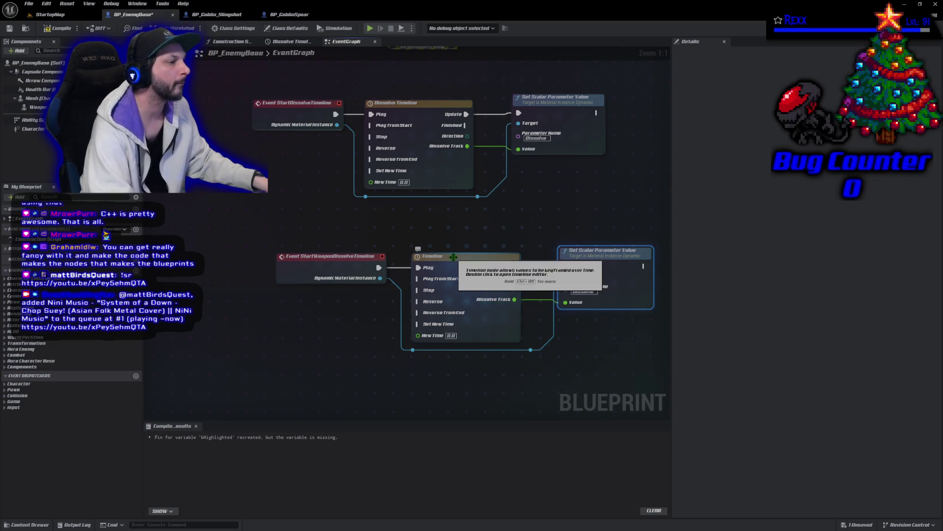
Rename the copied timeline to 'Weapon Dissolve Timeline' and compile BP_EnemyBase
{"action": "left_click", "coordinate": [443, 256]}
{"action": "left_click", "coordinate": [443, 256]}
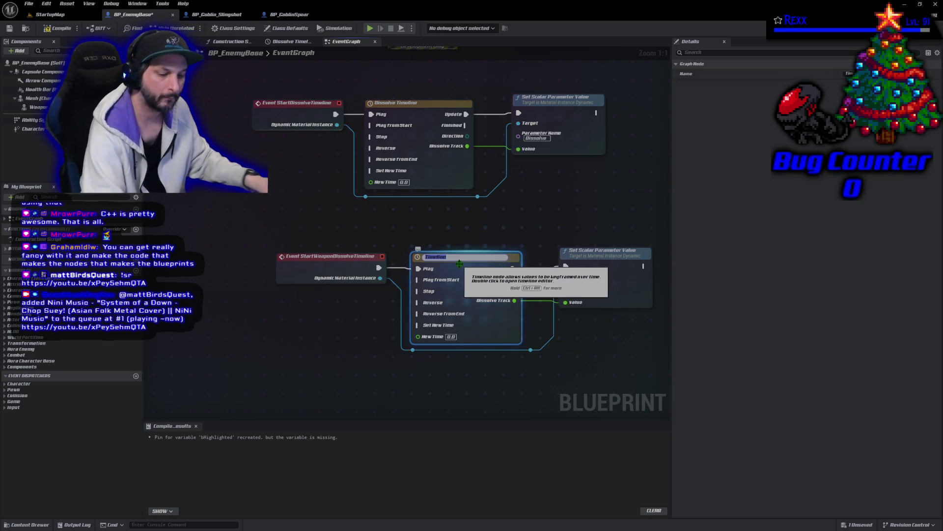
{"action": "type", "text": "Weapon Dissolve"}
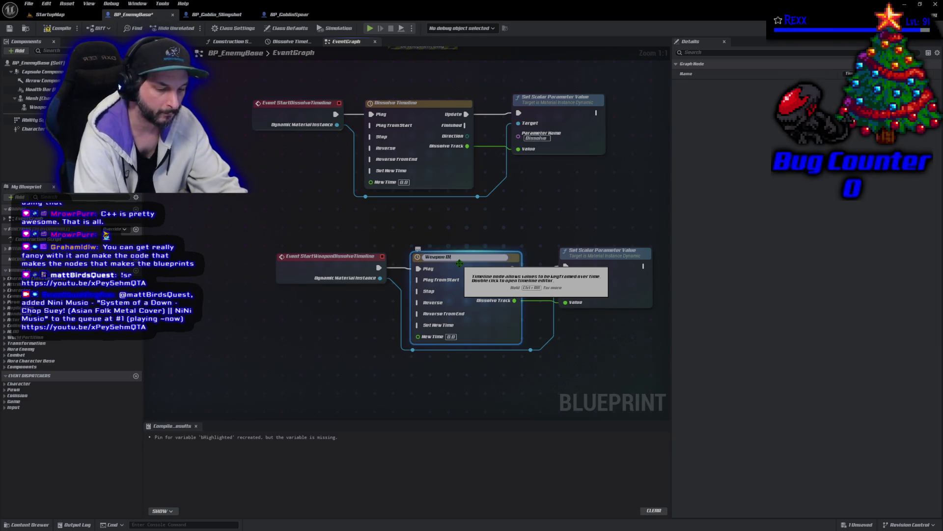
{"action": "type", "text": " Timeline"}
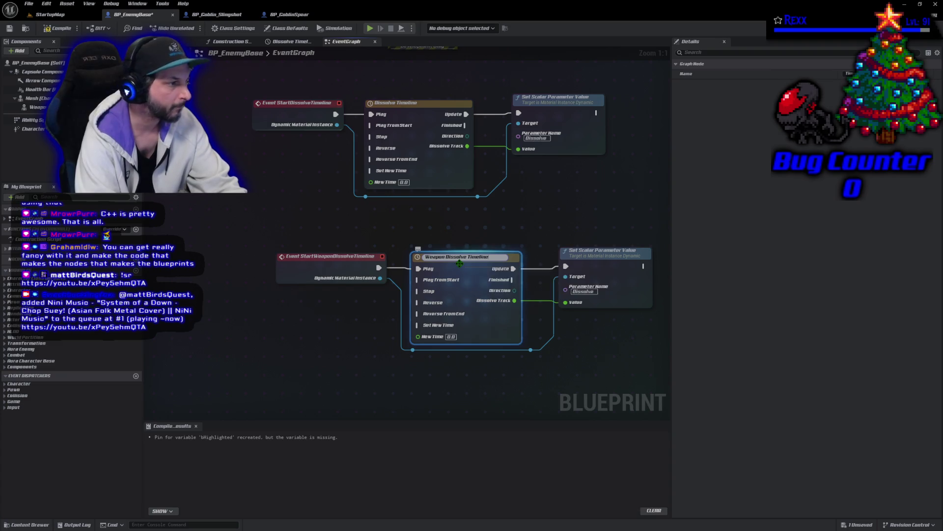
{"action": "key", "text": "Return"}
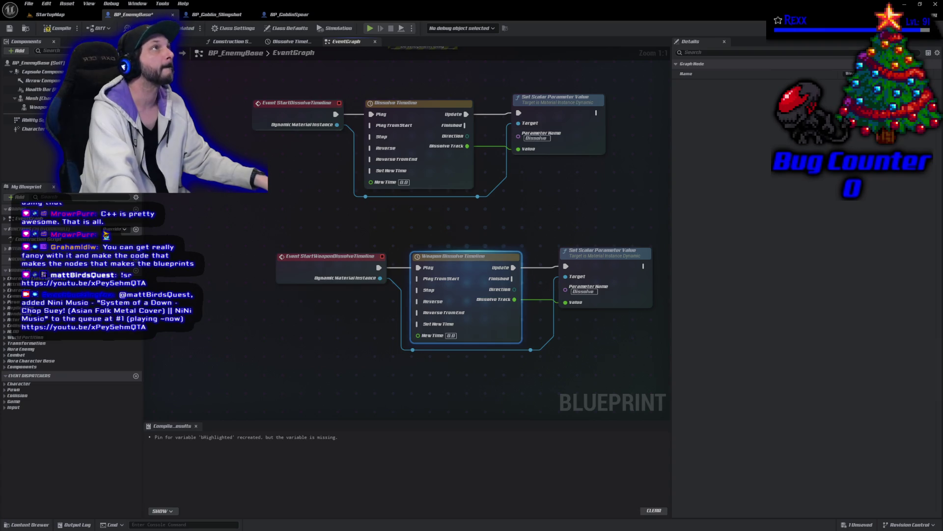
{"action": "left_click", "coordinate": [58, 30]}
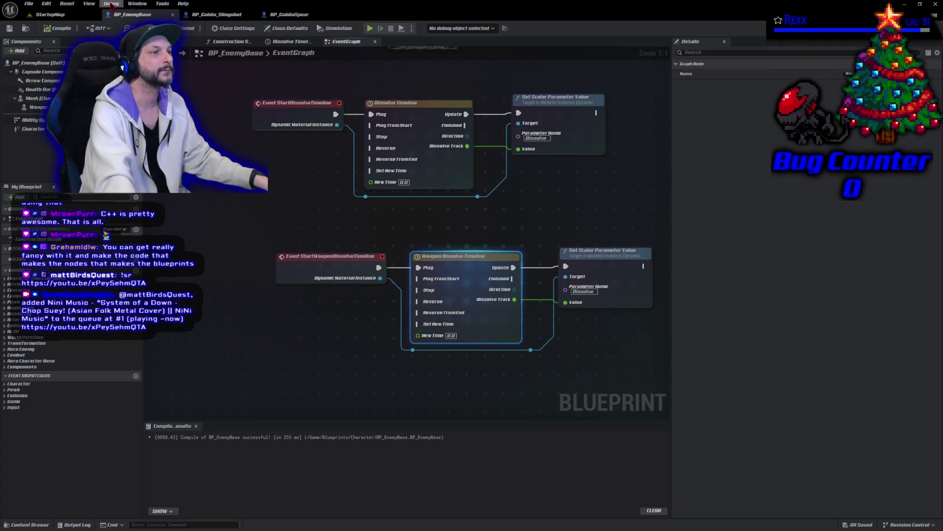
{"action": "left_click", "coordinate": [49, 14]}
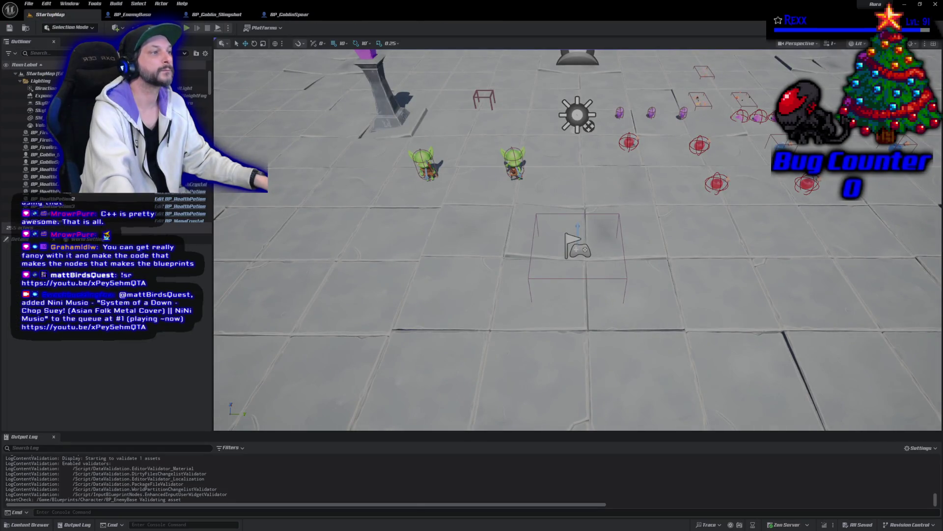
Start Play in StartupMap and fire repeated bolts at the left goblin, then move toward another
{"action": "key", "text": "alt+p"}
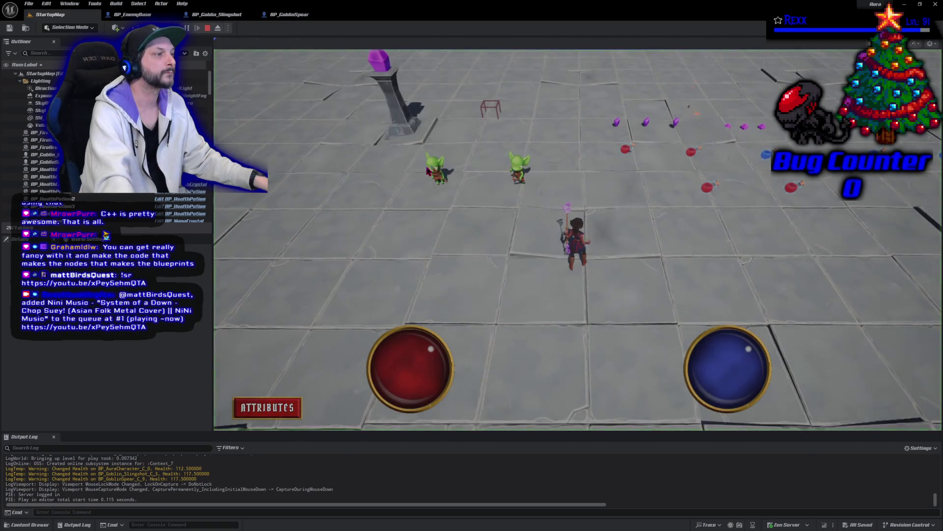
{"action": "left_click", "coordinate": [439, 168]}
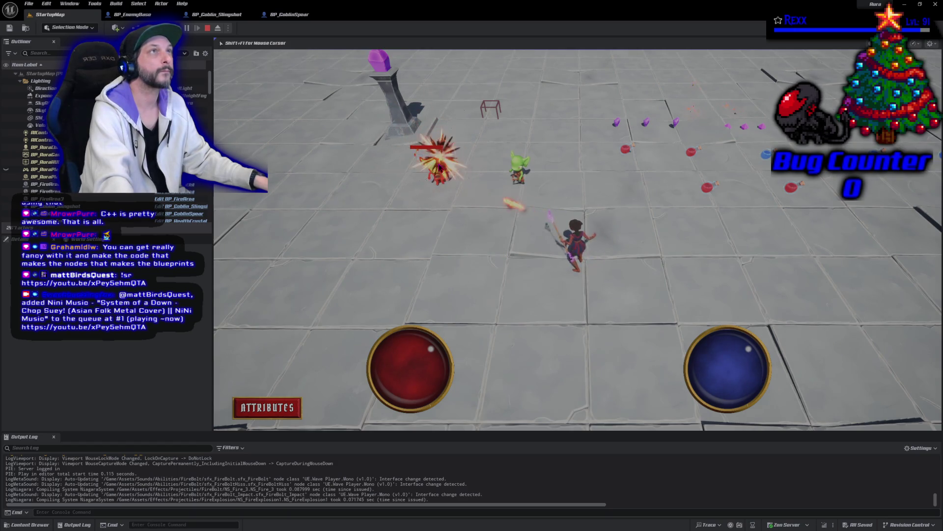
{"action": "left_click", "coordinate": [438, 168]}
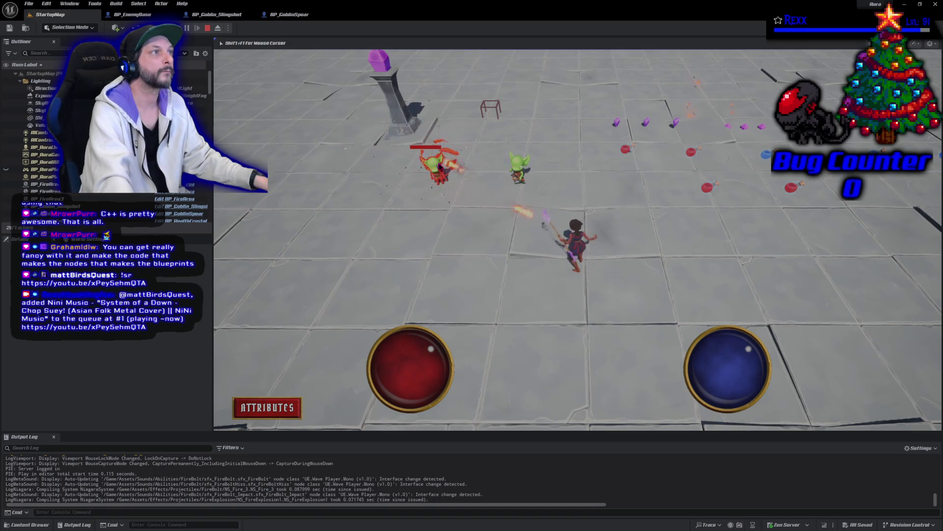
{"action": "left_click", "coordinate": [439, 163]}
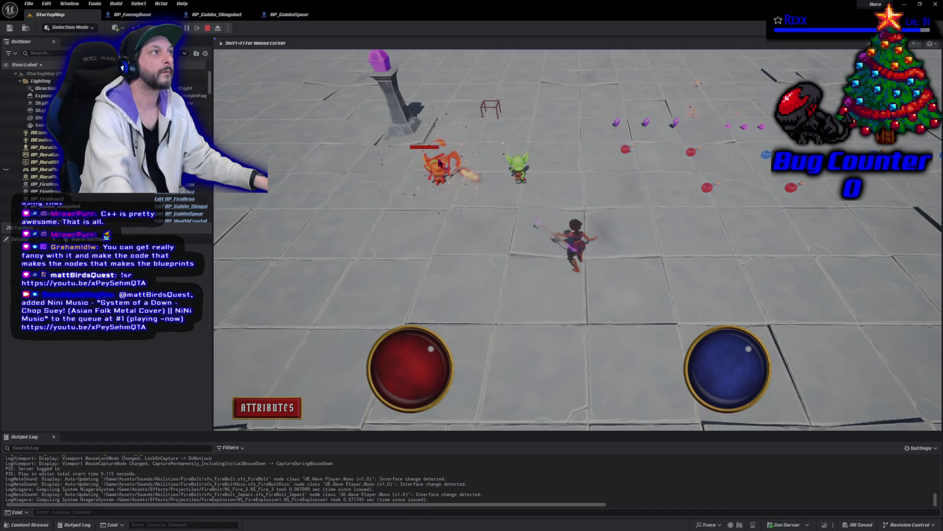
{"action": "left_click", "coordinate": [438, 163]}
{"action": "left_click", "coordinate": [439, 163]}
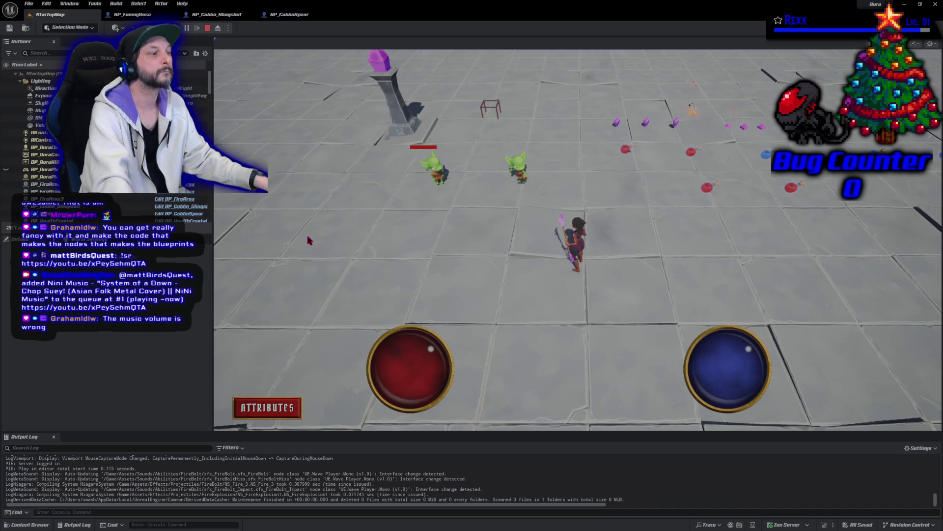
{"action": "left_click", "coordinate": [512, 212]}
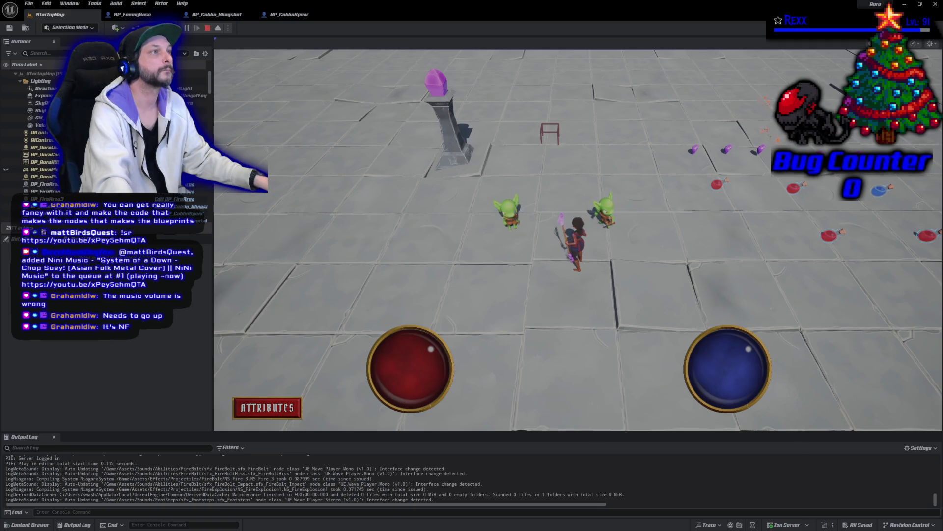
Keep firing bolts at the left goblin until it dies and its weapon dissolves
{"action": "left_click", "coordinate": [509, 214]}
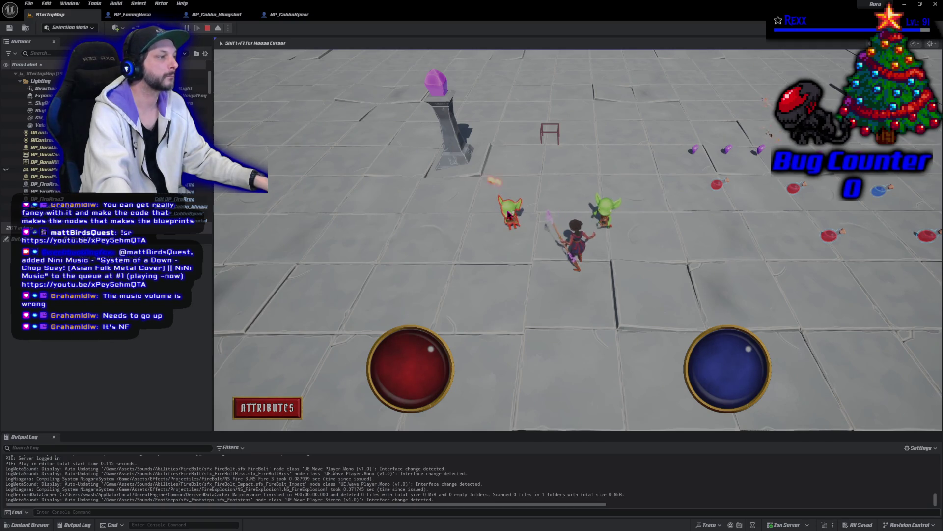
{"action": "left_click", "coordinate": [508, 213]}
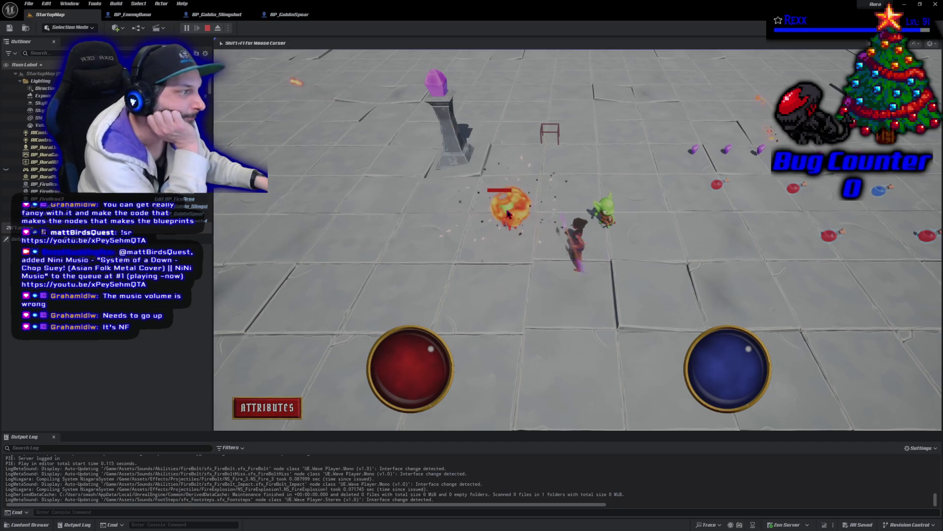
{"action": "left_click", "coordinate": [509, 213]}
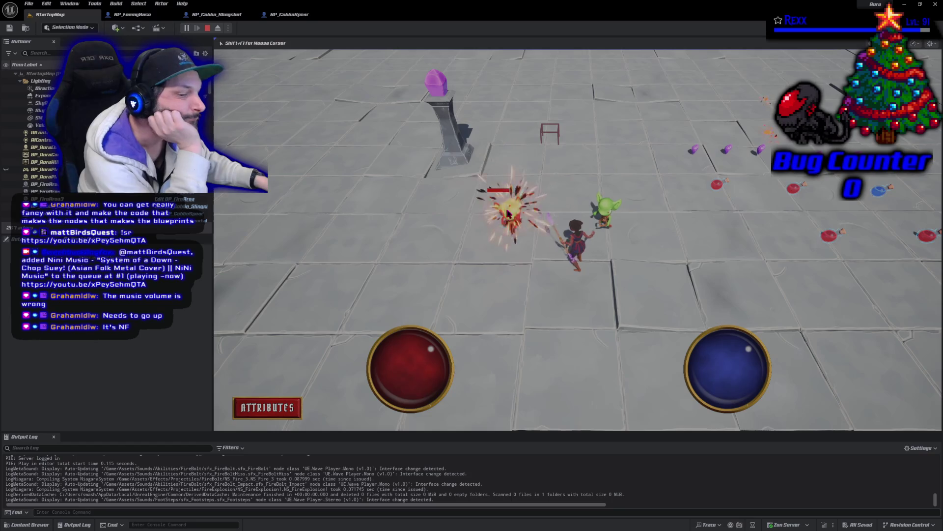
{"action": "left_click", "coordinate": [509, 214]}
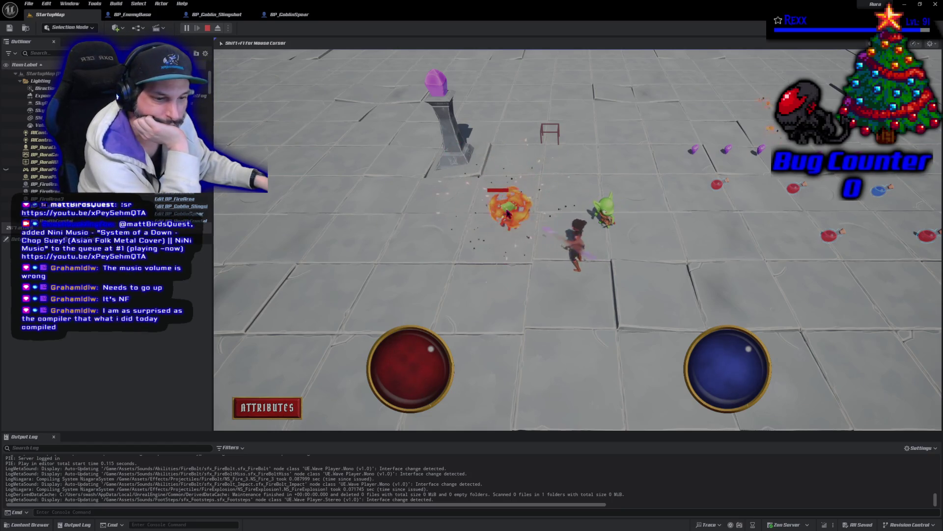
{"action": "left_click", "coordinate": [508, 213]}
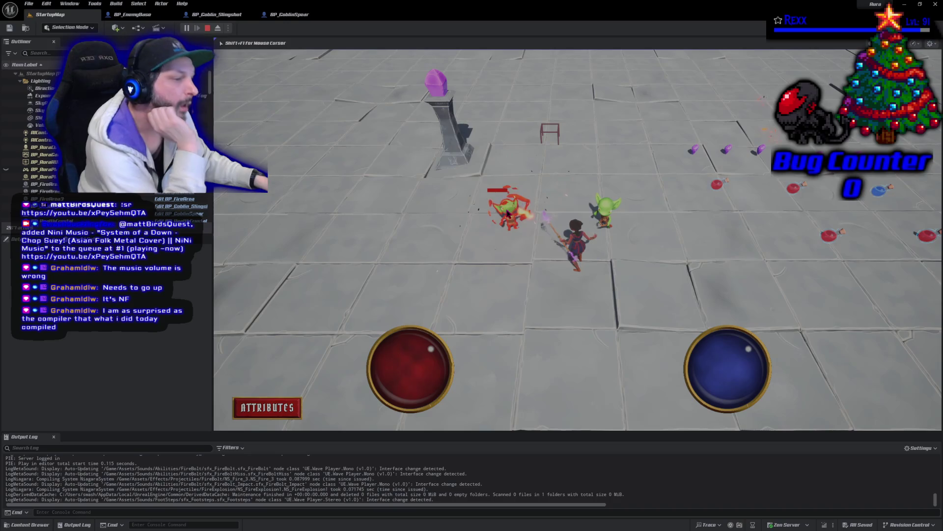
{"action": "left_click", "coordinate": [509, 213]}
{"action": "left_click", "coordinate": [508, 213]}
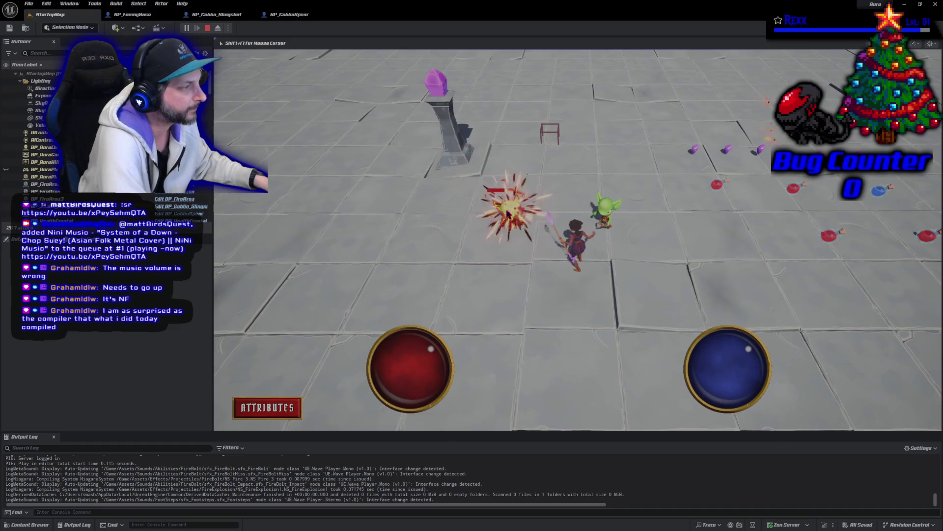
{"action": "left_click", "coordinate": [508, 213]}
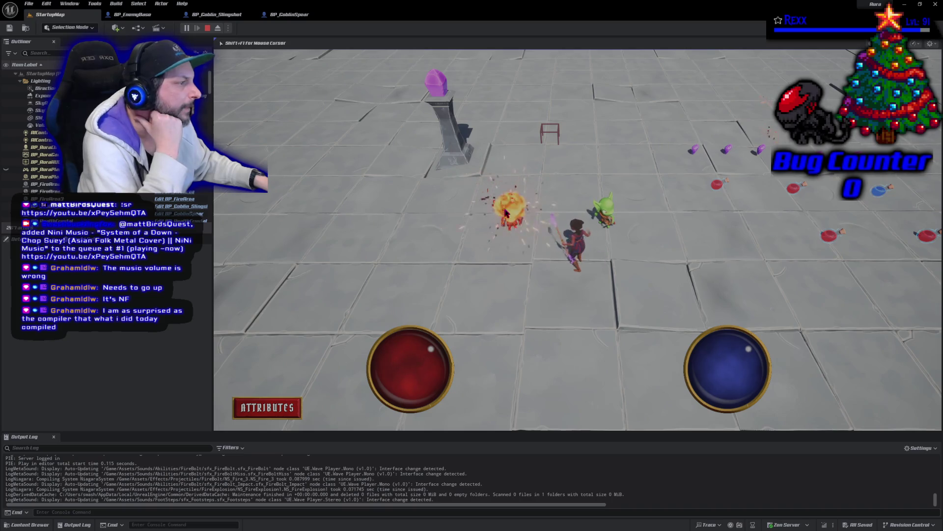
Cast another fireball, walk the character around the arena, and stop the play session
{"action": "left_click", "coordinate": [503, 204]}
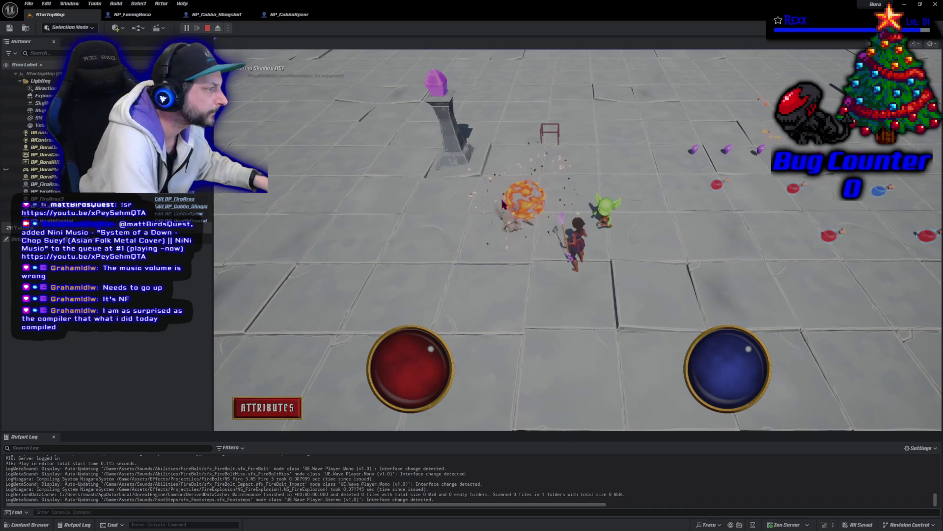
{"action": "left_click", "coordinate": [503, 204]}
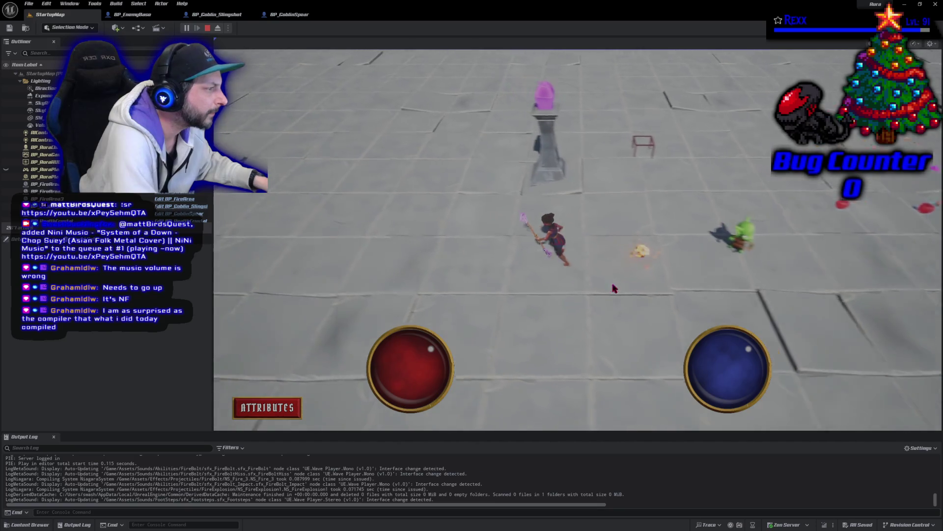
{"action": "left_click", "coordinate": [680, 311]}
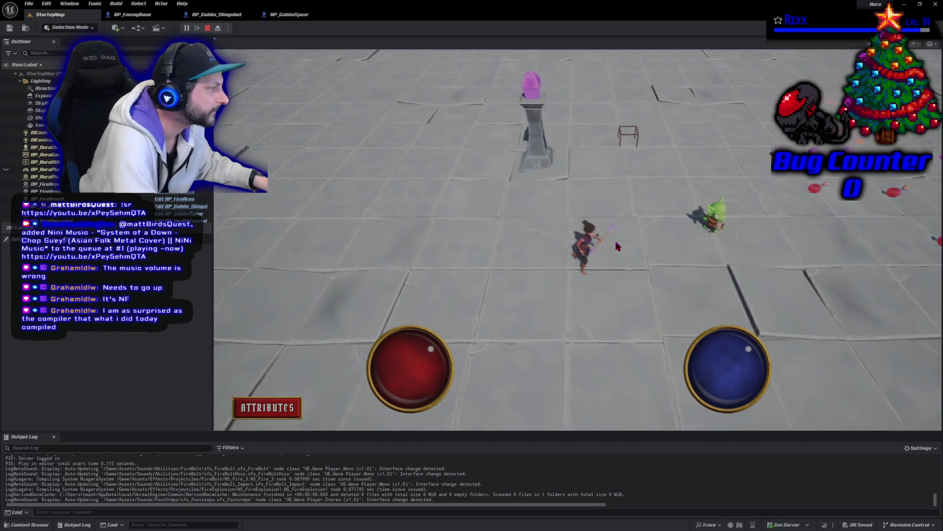
{"action": "left_click", "coordinate": [208, 28]}
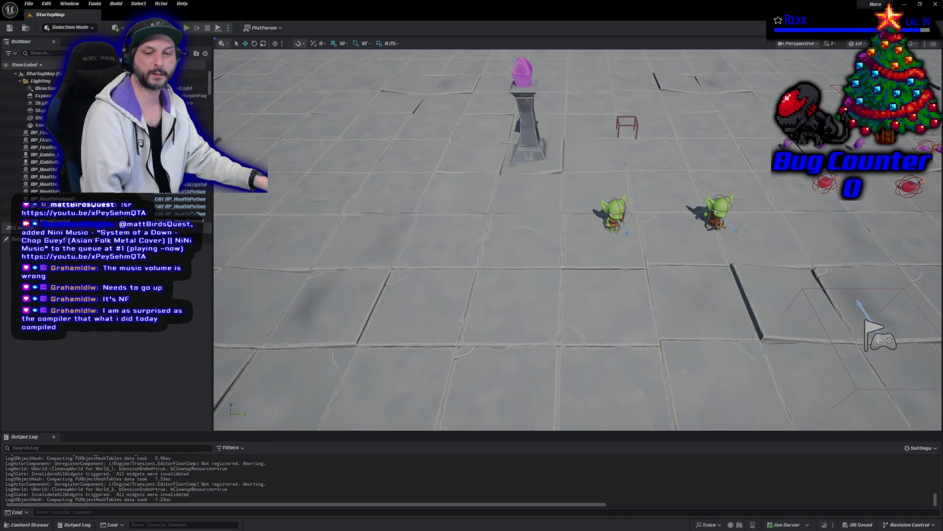
Commit the six changed files to Development as 'Dissolve Effect' and push to origin
{"action": "key", "text": "alt+Tab"}
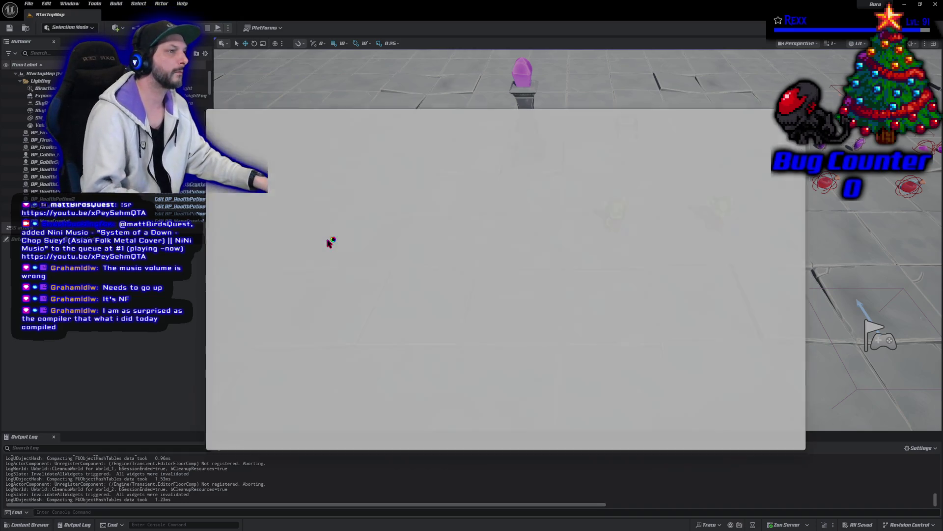
{"action": "left_click", "coordinate": [249, 394]}
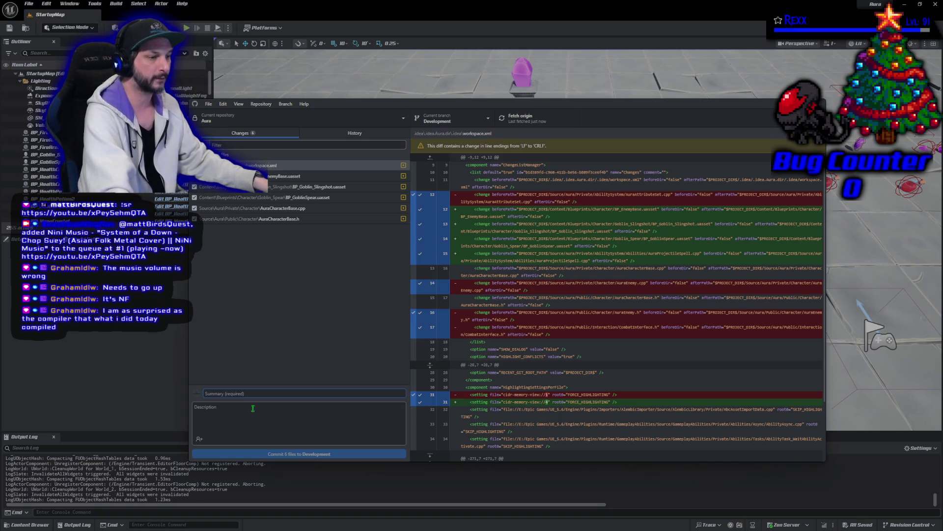
{"action": "type", "text": "Diss"}
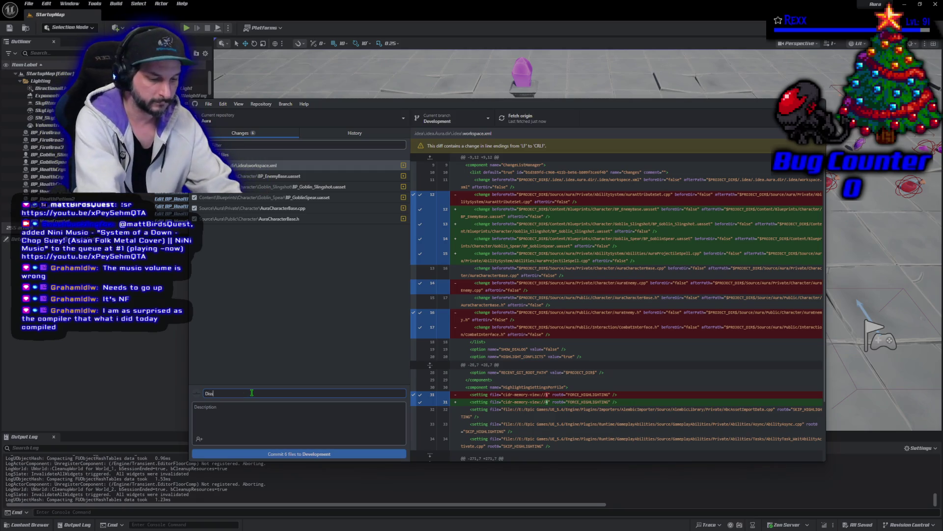
{"action": "type", "text": "olve Effect"}
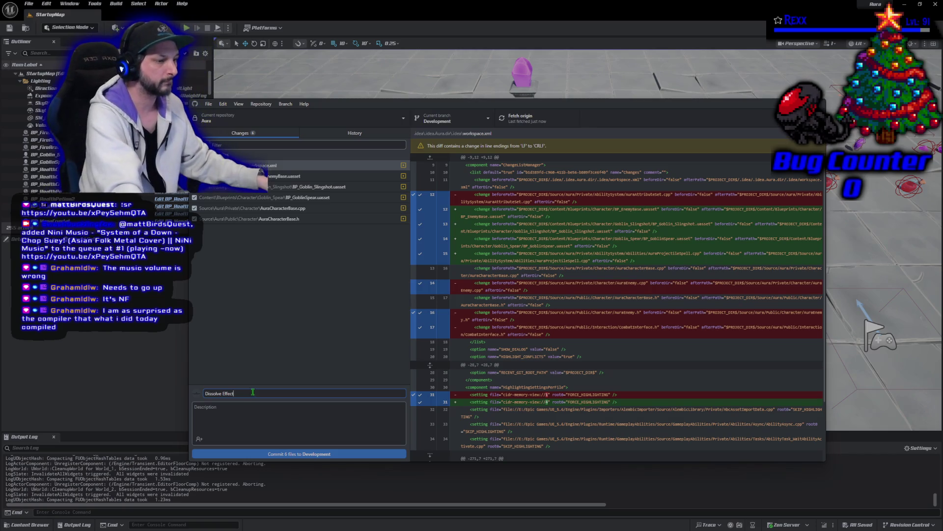
{"action": "left_click", "coordinate": [310, 453]}
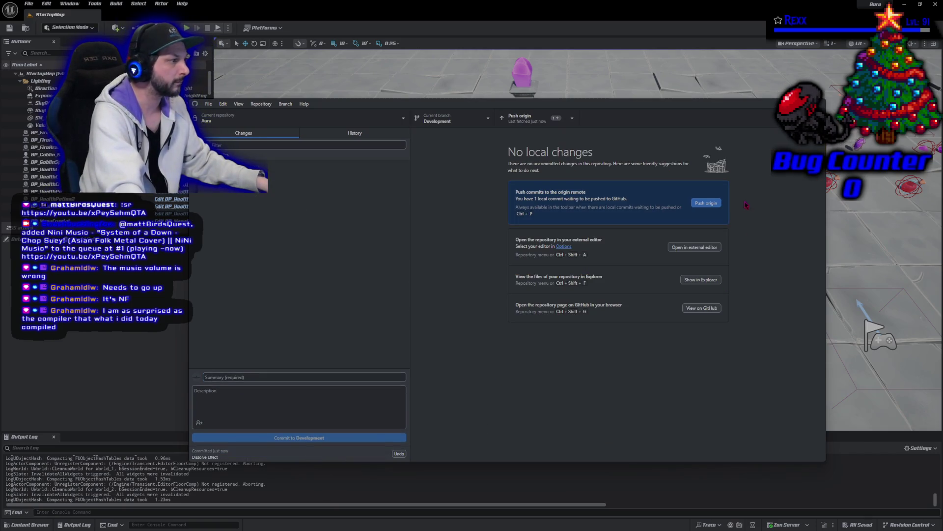
{"action": "left_click", "coordinate": [715, 206]}
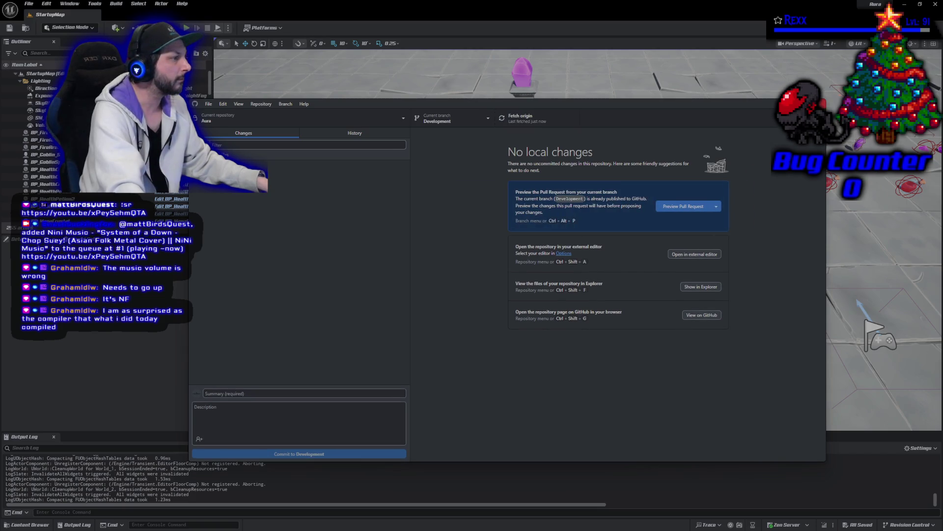
{"action": "key", "text": "alt+Tab"}
{"action": "key", "text": "alt+Tab"}
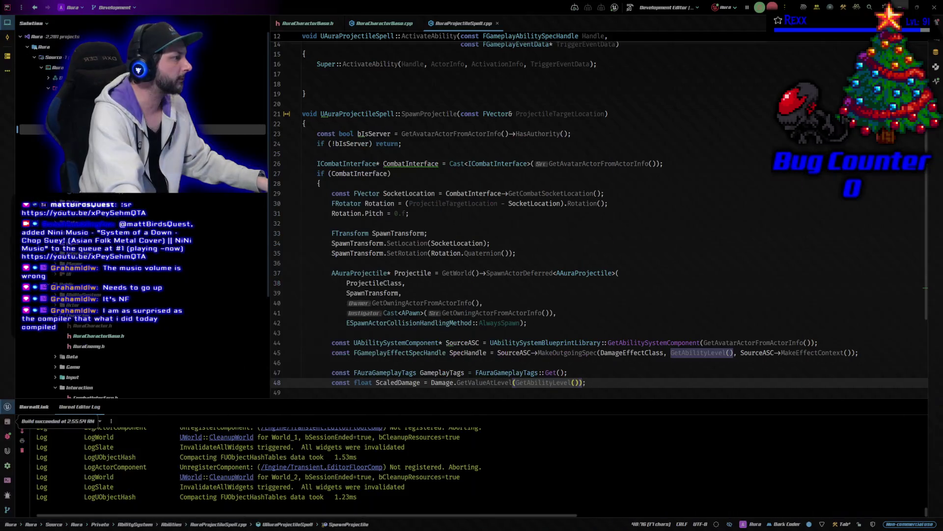
{"action": "scroll", "coordinate": [617, 323], "scroll_direction": "down", "scroll_amount": 2}
{"action": "left_click", "coordinate": [615, 322]}
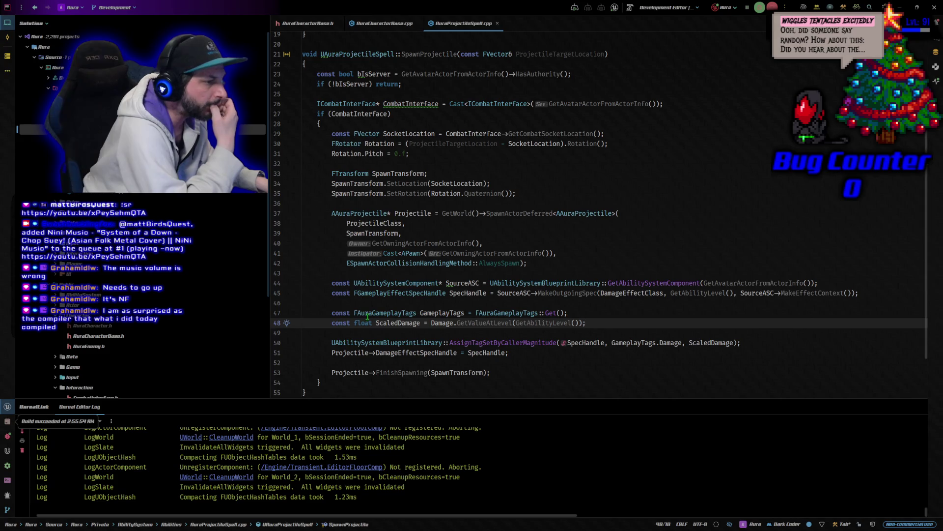
{"action": "mouse_move", "coordinate": [394, 327]}
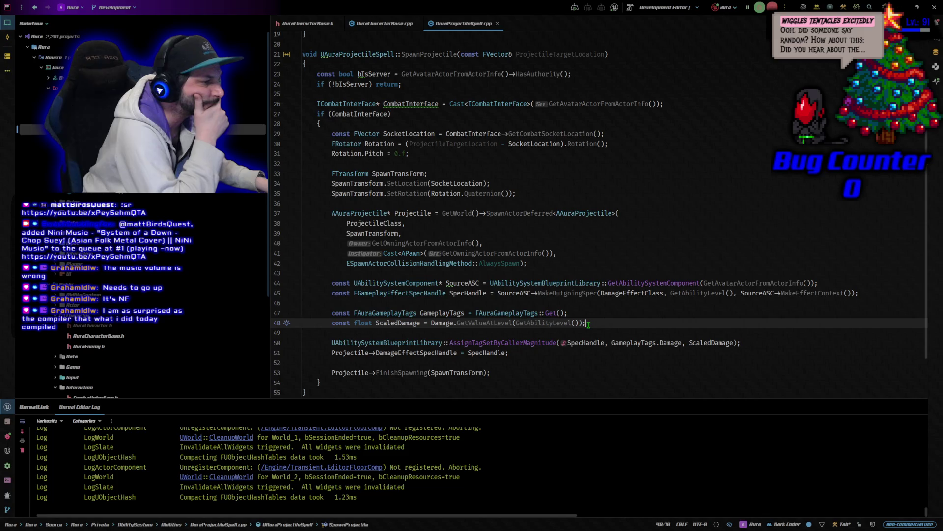
{"action": "left_click", "coordinate": [553, 325], "text": "ctrl"}
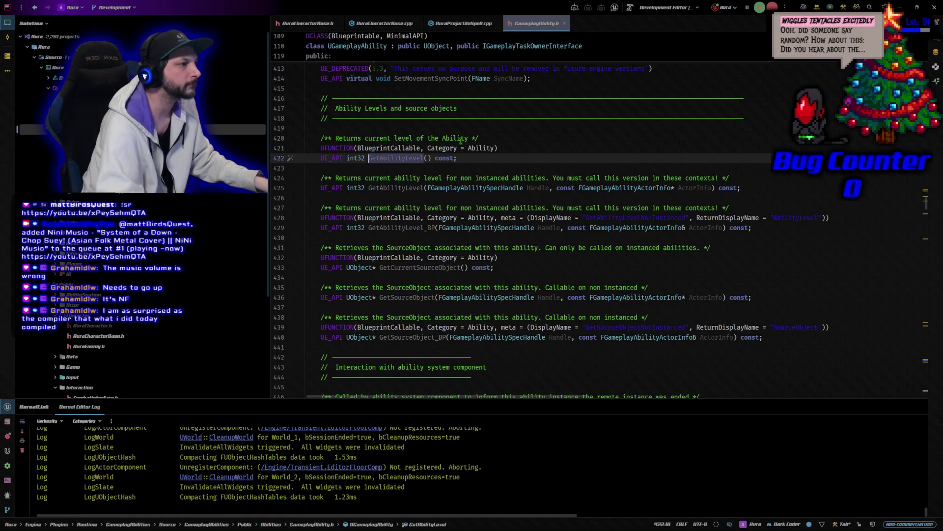
{"action": "middle_click", "coordinate": [529, 23]}
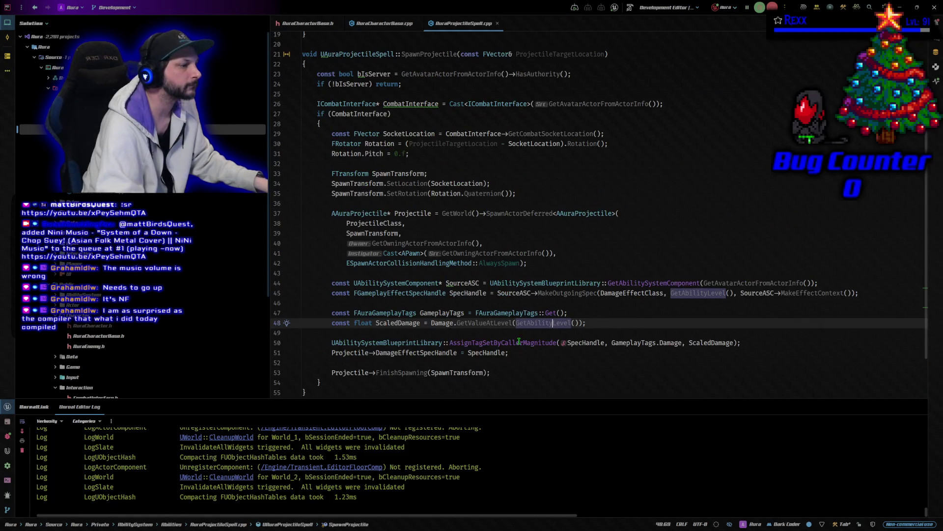
{"action": "left_click", "coordinate": [439, 324], "text": "ctrl"}
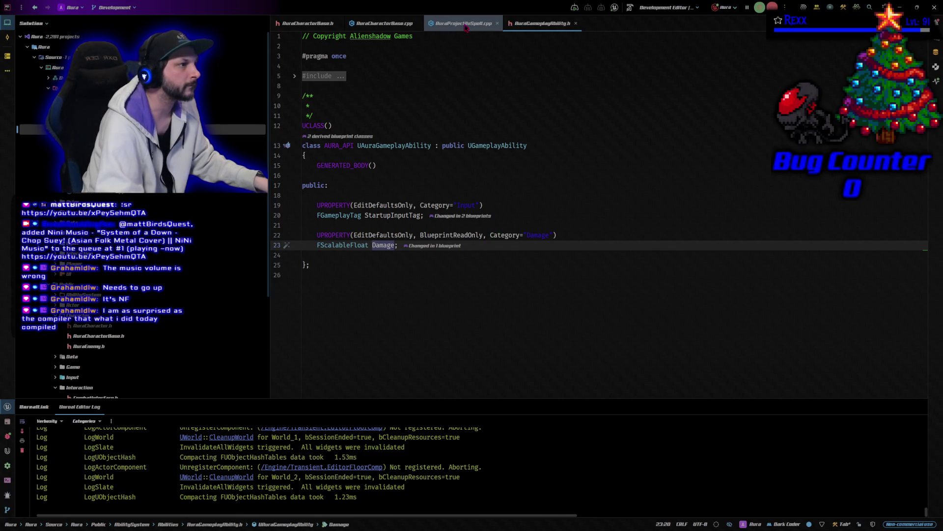
{"action": "middle_click", "coordinate": [556, 25]}
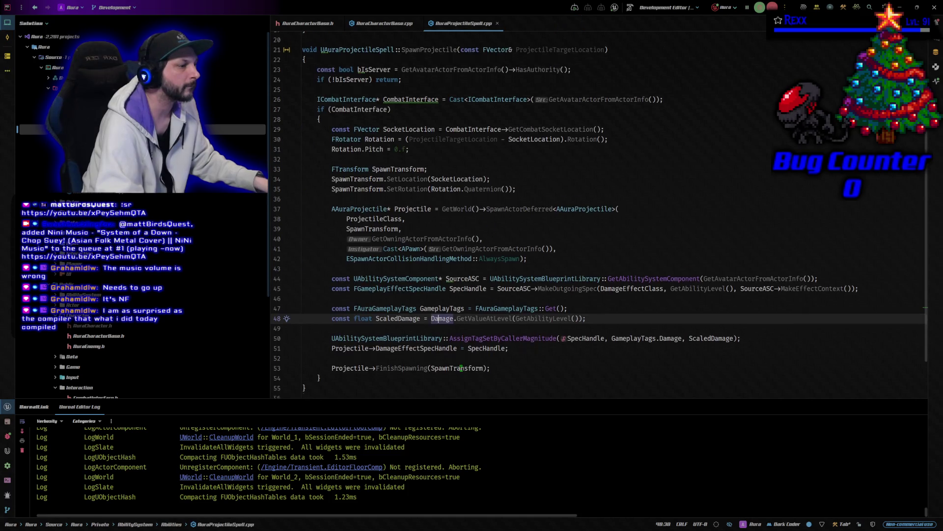
{"action": "scroll", "coordinate": [460, 368], "scroll_direction": "down", "scroll_amount": 2}
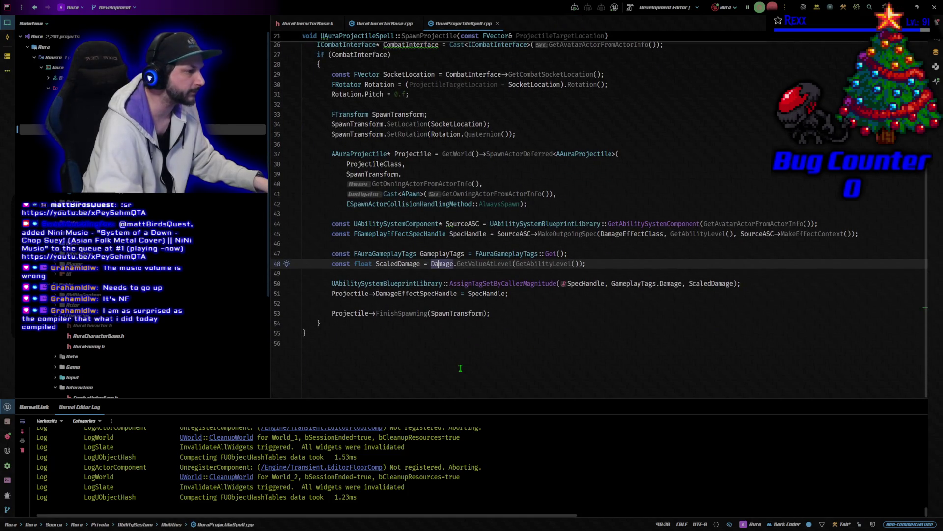
{"action": "scroll", "coordinate": [461, 368], "scroll_direction": "up", "scroll_amount": 1}
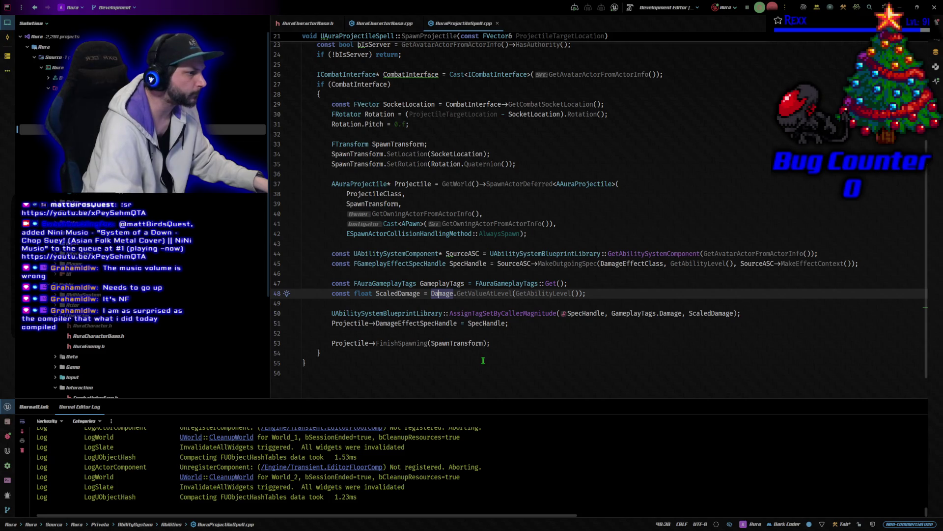
{"action": "left_click", "coordinate": [412, 294], "text": "ctrl"}
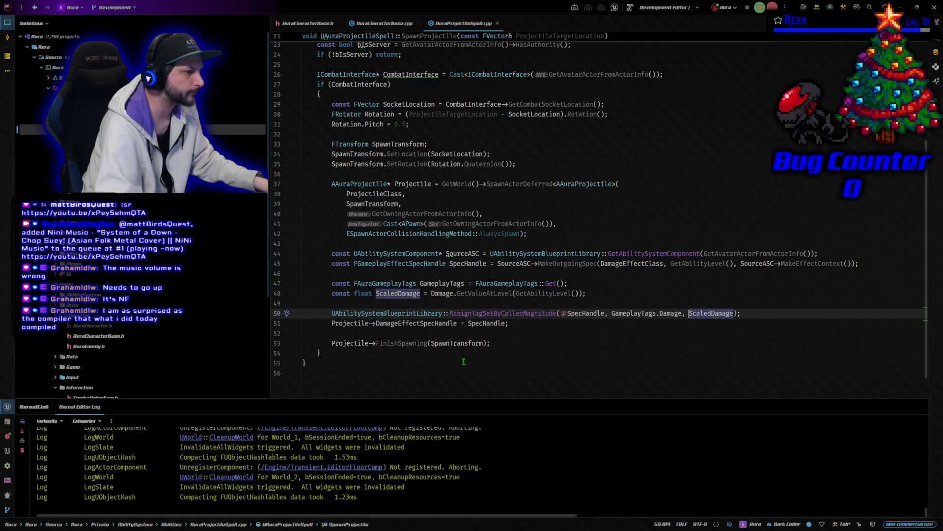
{"action": "left_click", "coordinate": [399, 313], "text": "ctrl"}
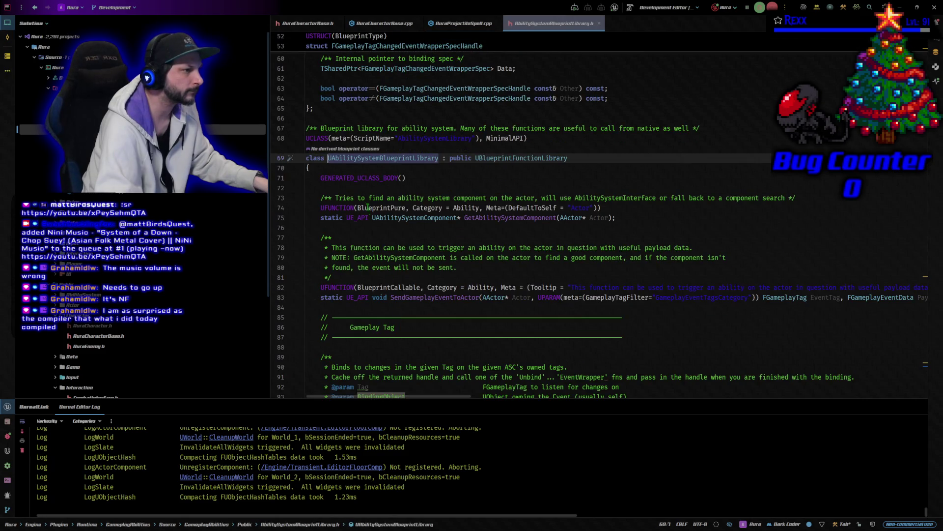
{"action": "key", "text": "ctrl+F4"}
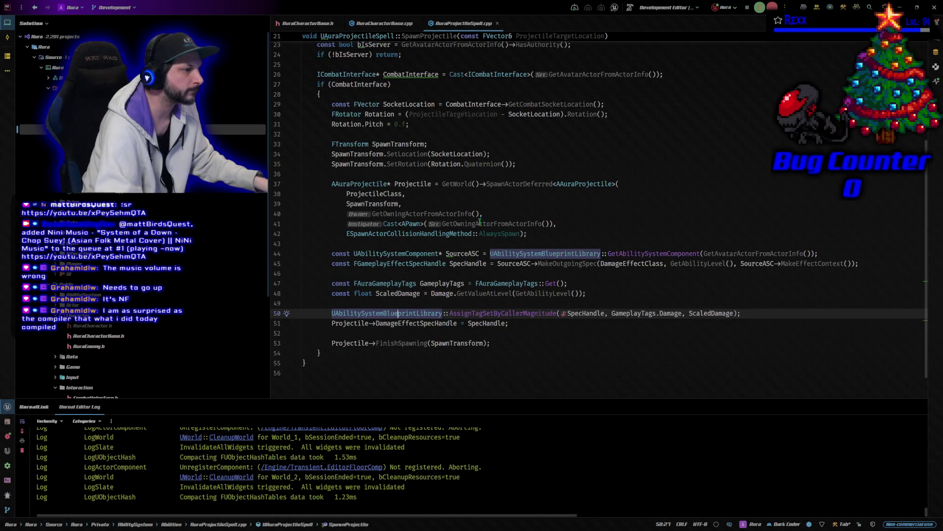
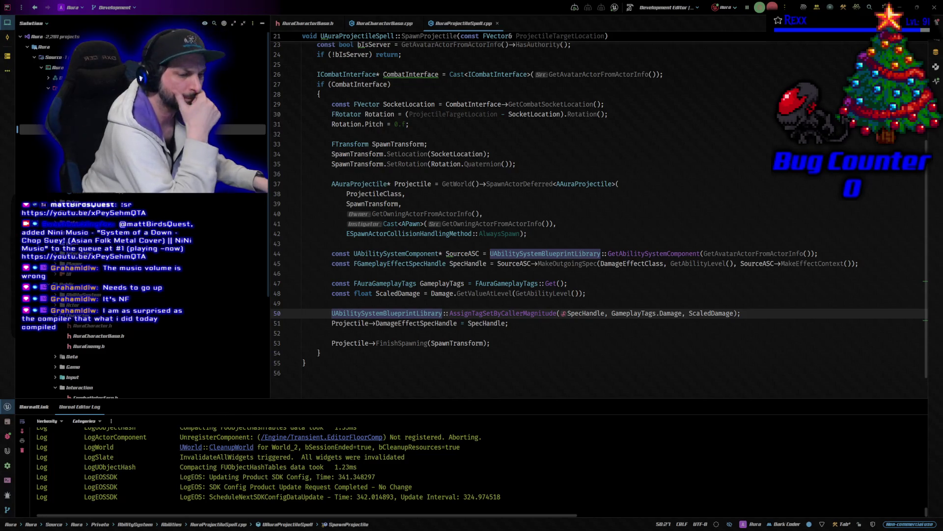
Switch from Rider back to the Unreal Editor showing the StartupMap level
{"action": "key", "text": "alt+Tab"}
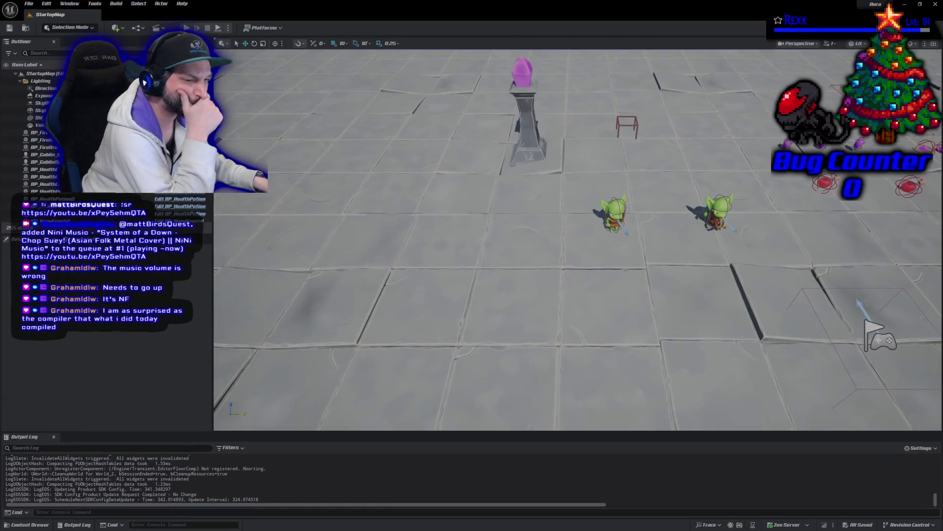
Open GE_Damage from the Blueprints/AbilitySystem/GameplayEffects folder in the Content Drawer
{"action": "left_click", "coordinate": [29, 525]}
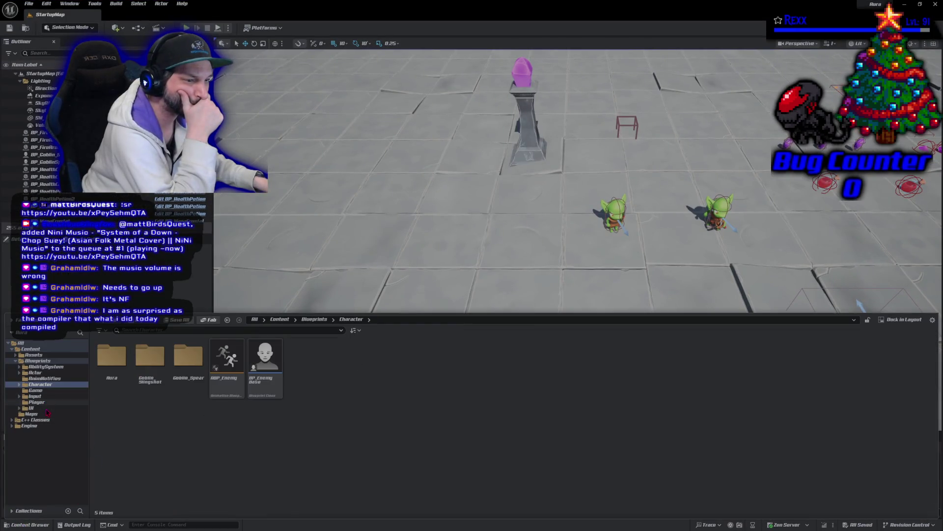
{"action": "left_click", "coordinate": [45, 366]}
{"action": "double_click", "coordinate": [185, 379]}
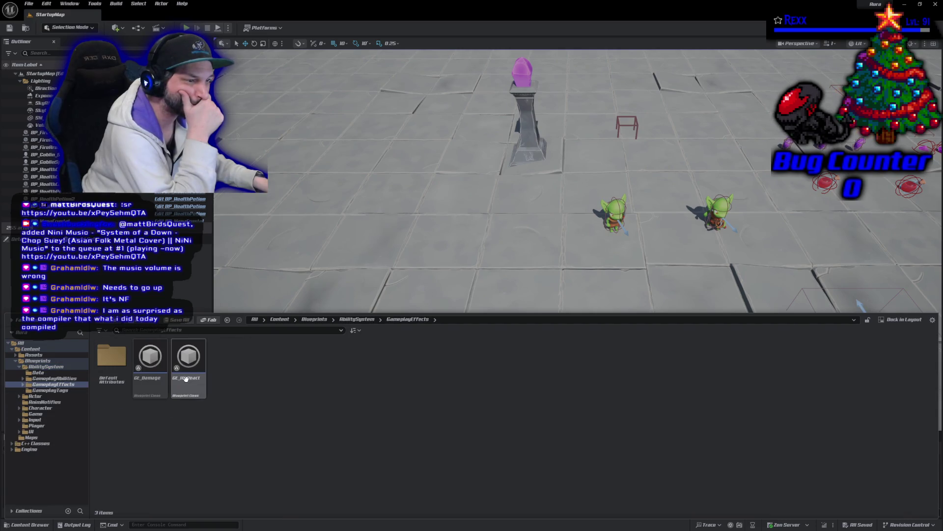
{"action": "double_click", "coordinate": [143, 389]}
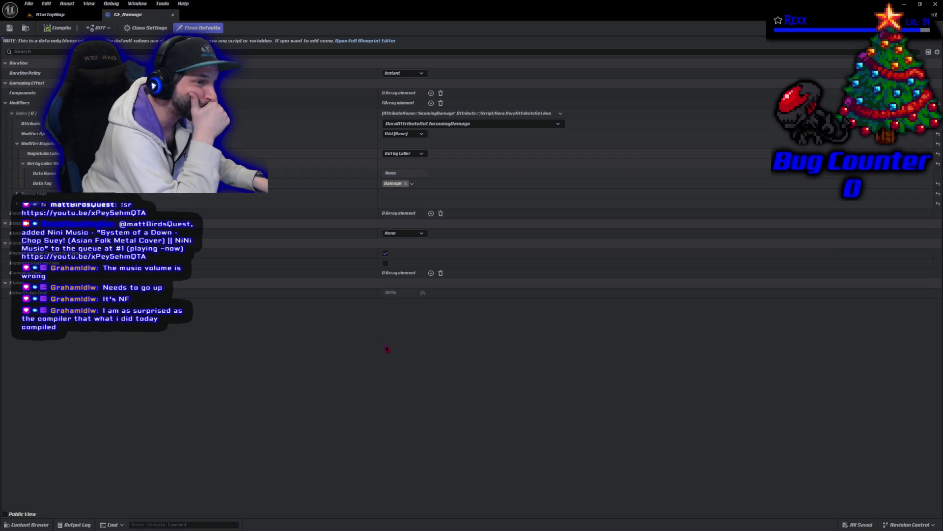
Change the IncomingDamage modifier operation from Add (Base) to Override, then compile and save
{"action": "left_click", "coordinate": [17, 203]}
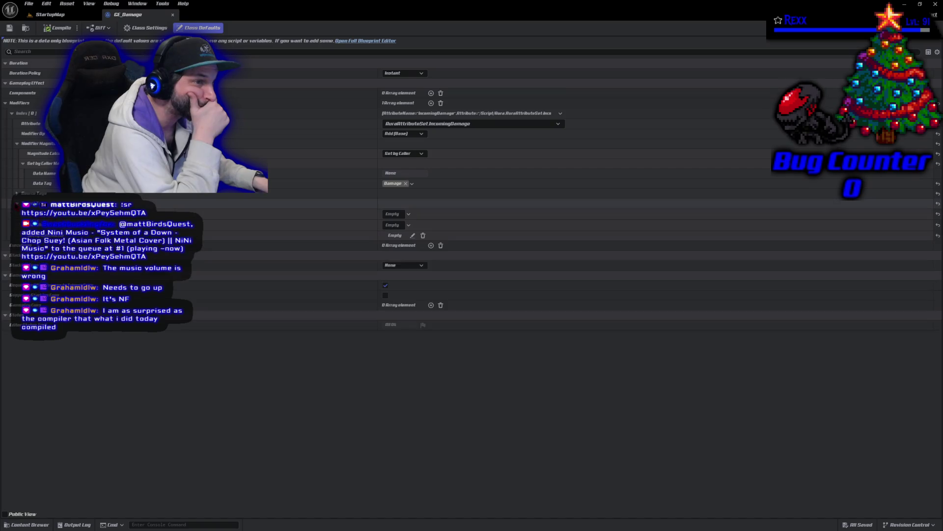
{"action": "left_click", "coordinate": [17, 204]}
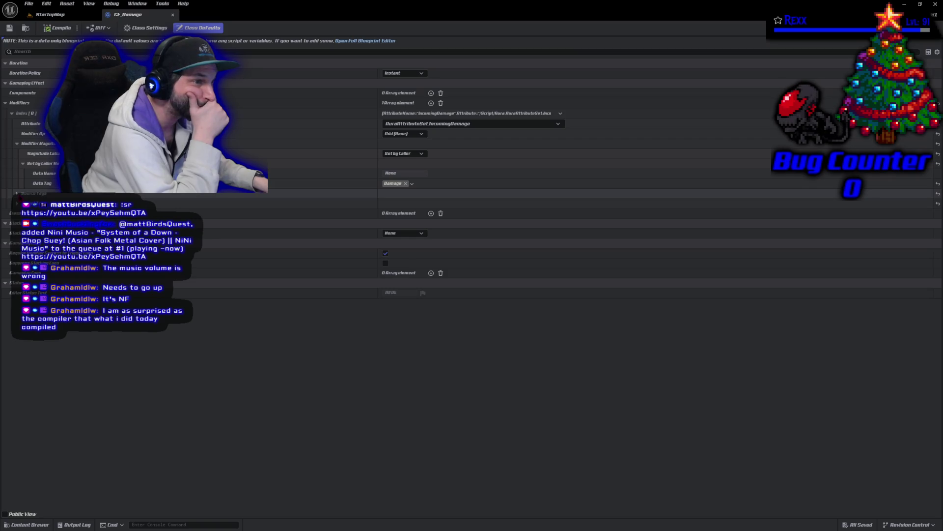
{"action": "left_click", "coordinate": [18, 193]}
{"action": "left_click", "coordinate": [18, 194]}
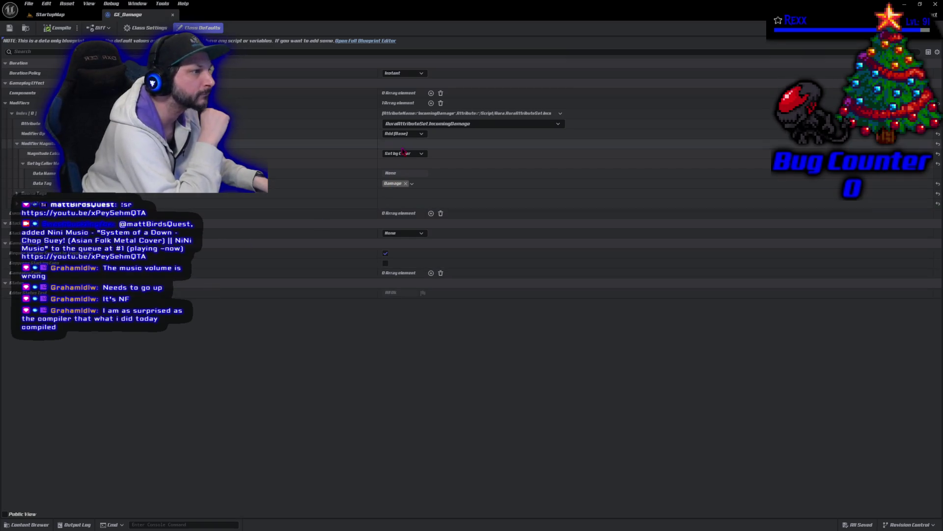
{"action": "left_click", "coordinate": [396, 124]}
{"action": "left_click", "coordinate": [343, 447]}
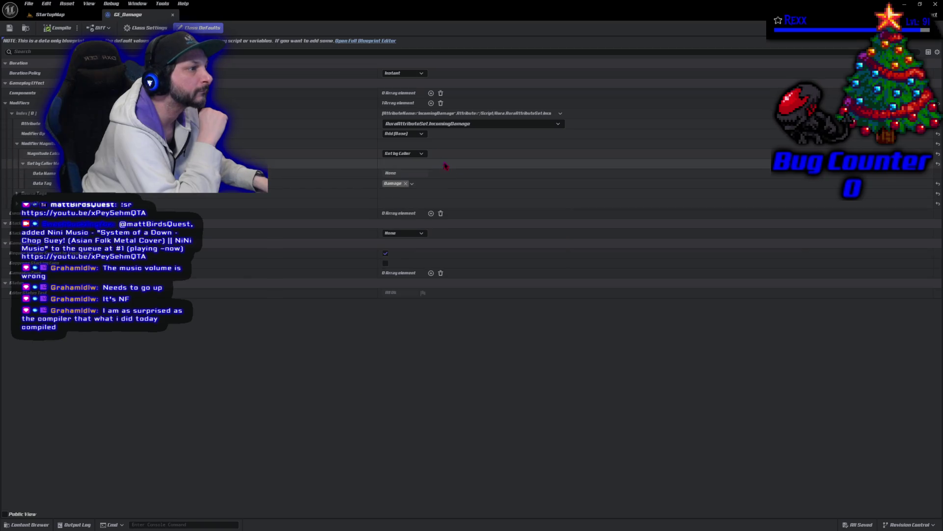
{"action": "left_click", "coordinate": [403, 134]}
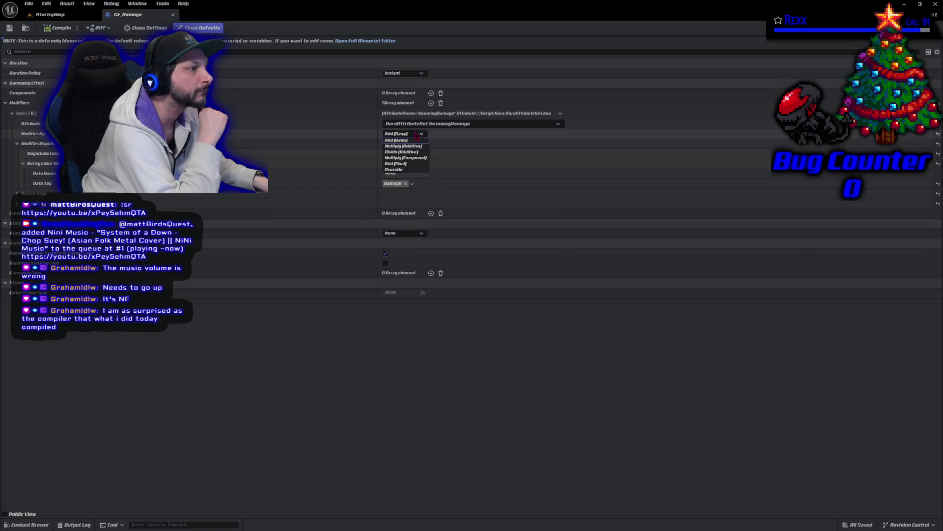
{"action": "left_click", "coordinate": [399, 170]}
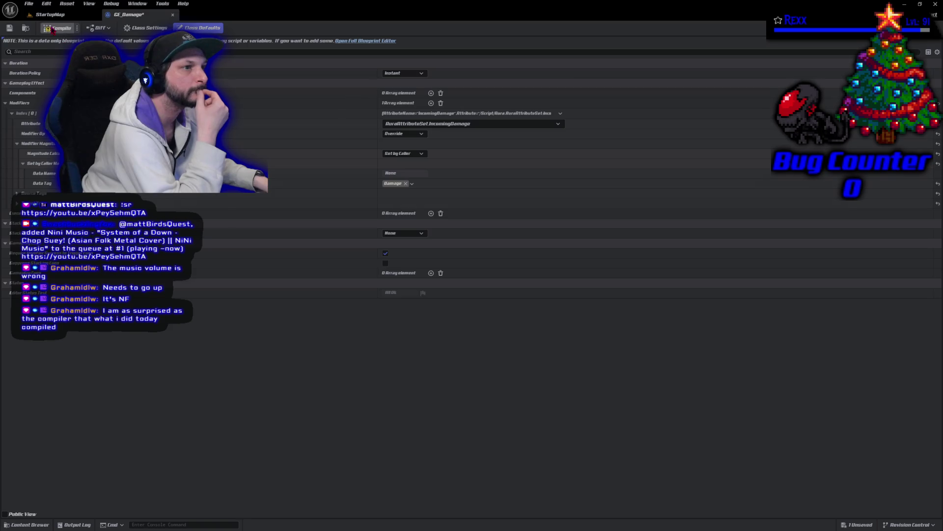
{"action": "left_click", "coordinate": [9, 28]}
Play-test StartupMap by firing a bolt at a goblin, then return to GE_Damage
{"action": "left_click", "coordinate": [49, 14]}
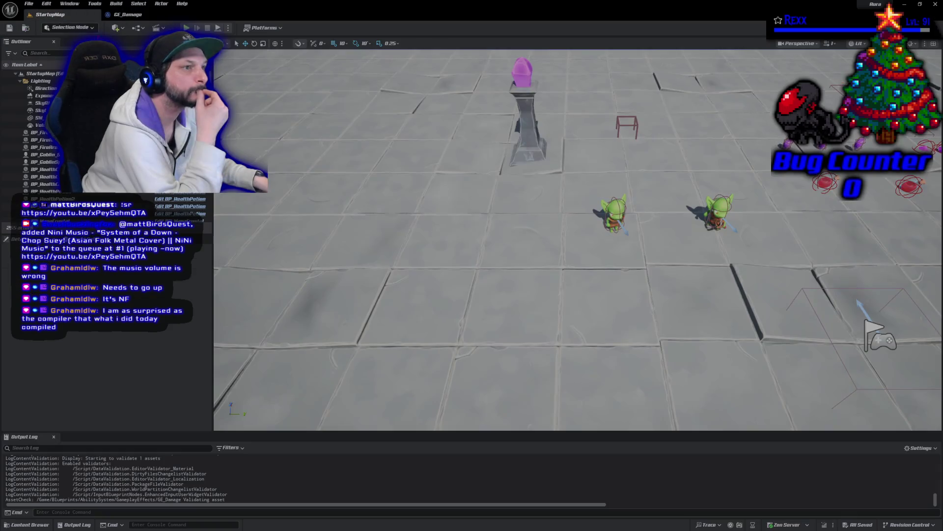
{"action": "key", "text": "alt+p"}
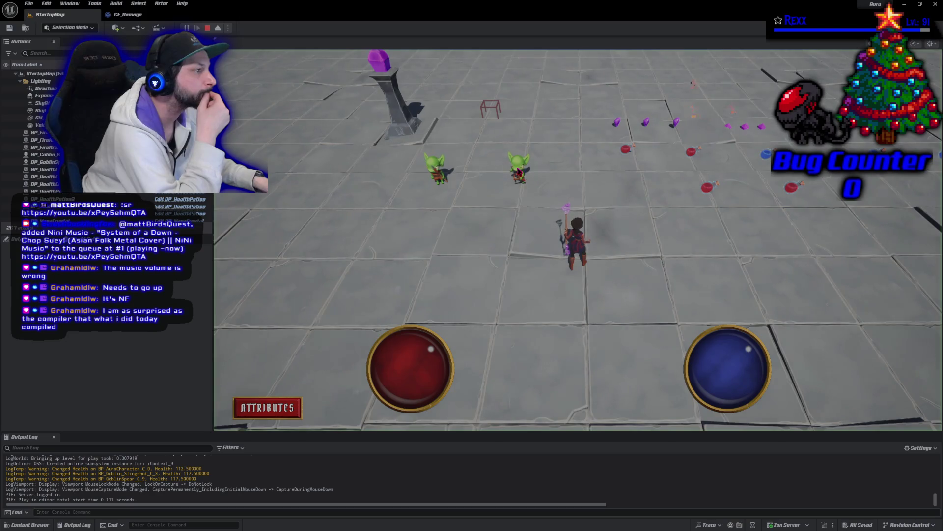
{"action": "left_click", "coordinate": [517, 170]}
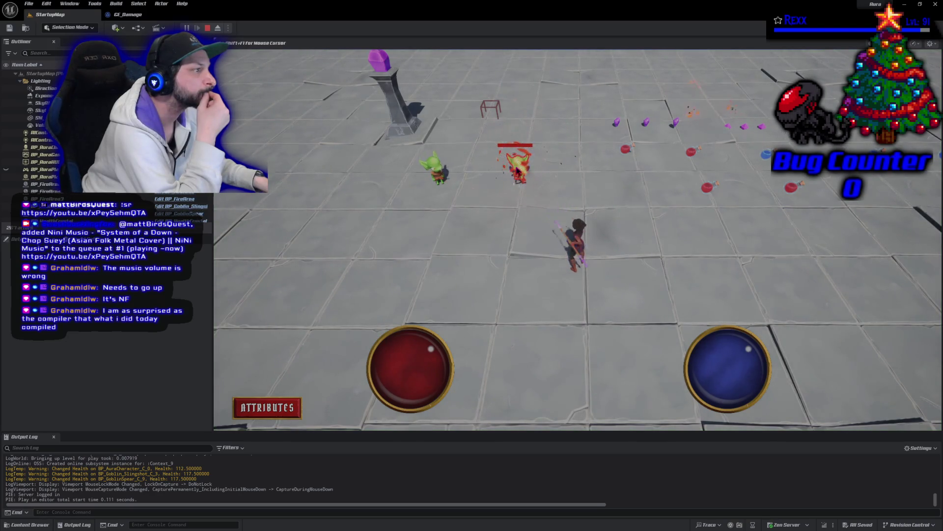
{"action": "key", "text": "Escape"}
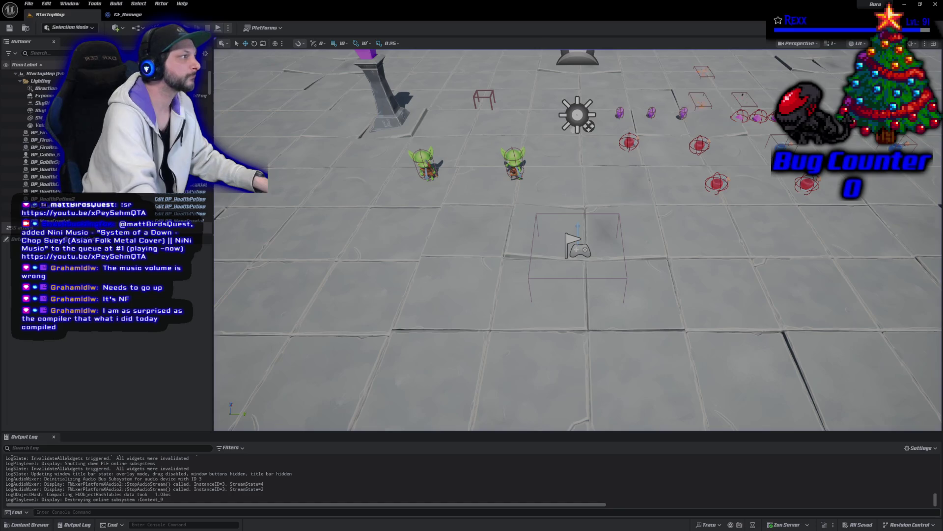
{"action": "left_click", "coordinate": [148, 16]}
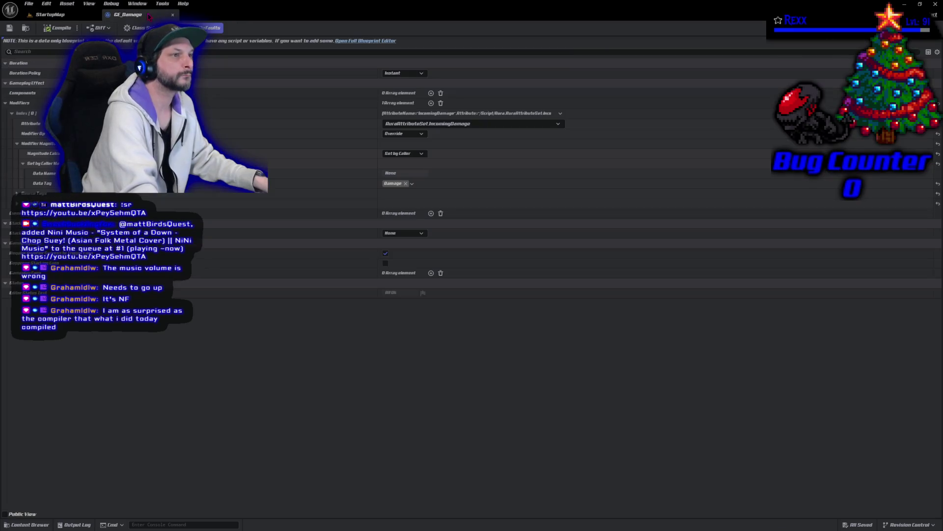
Set the modifier operation back to Add (Base), keeping the Damage data tag
{"action": "left_click", "coordinate": [403, 134]}
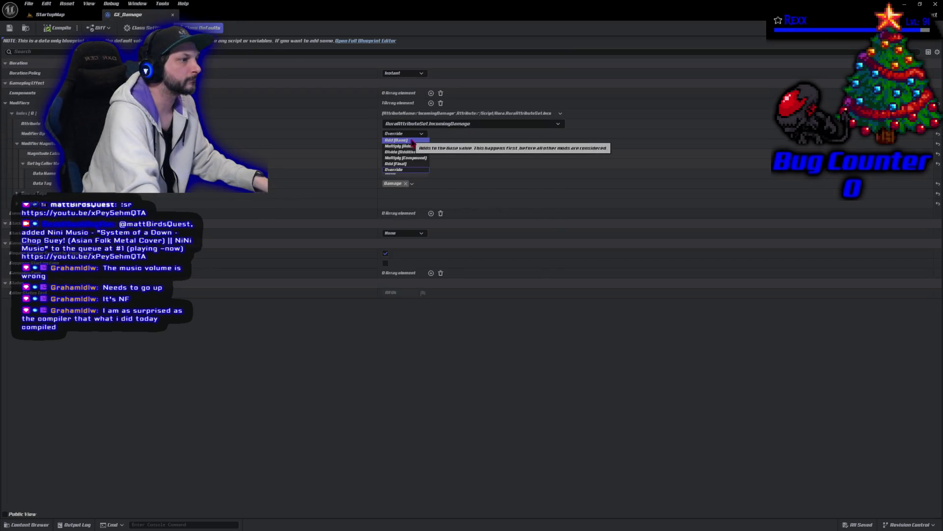
{"action": "left_click", "coordinate": [411, 140]}
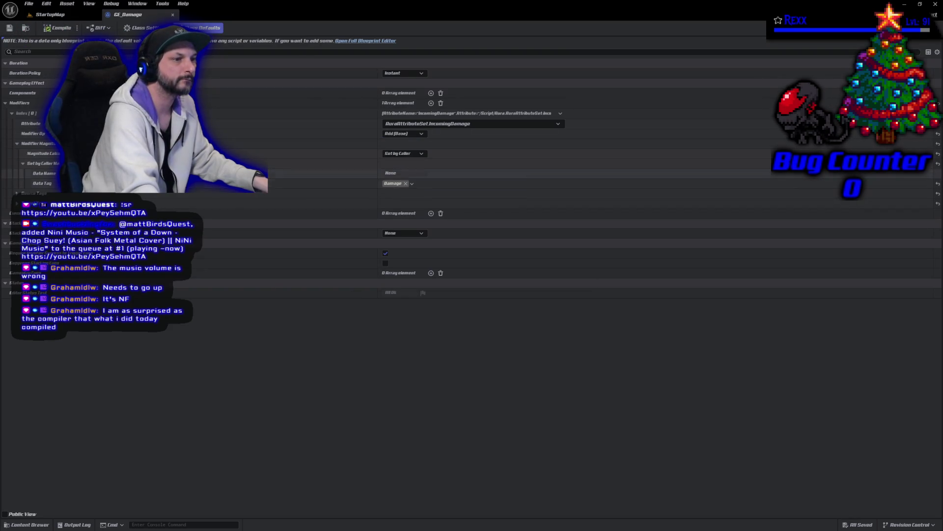
{"action": "left_click", "coordinate": [407, 183]}
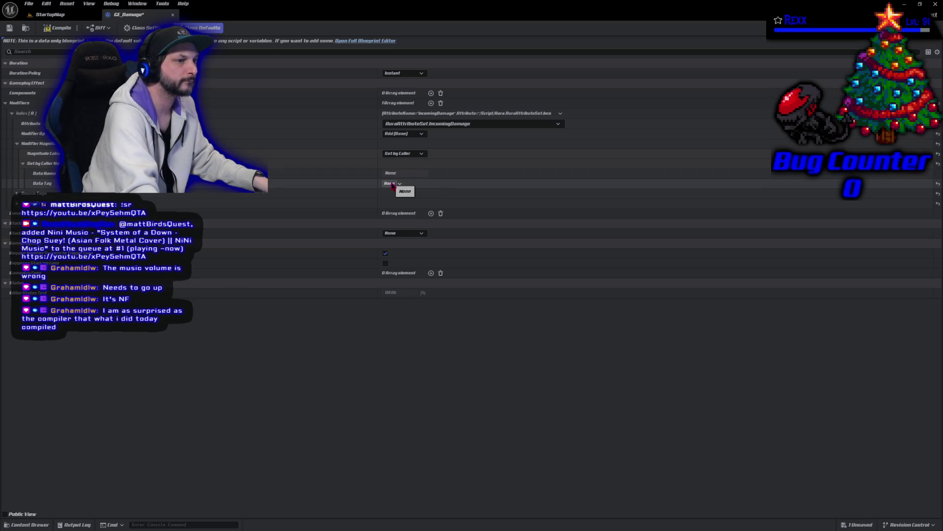
{"action": "left_click", "coordinate": [393, 183]}
{"action": "left_click", "coordinate": [322, 363]}
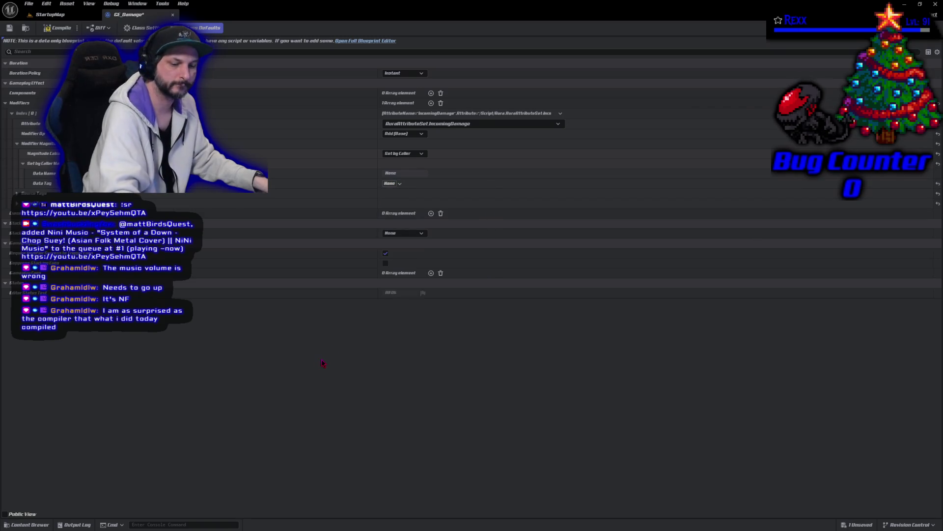
{"action": "key", "text": "ctrl+z"}
Switch the magnitude calculation to Scalable Float with a value of 10.0
{"action": "left_click", "coordinate": [411, 155]}
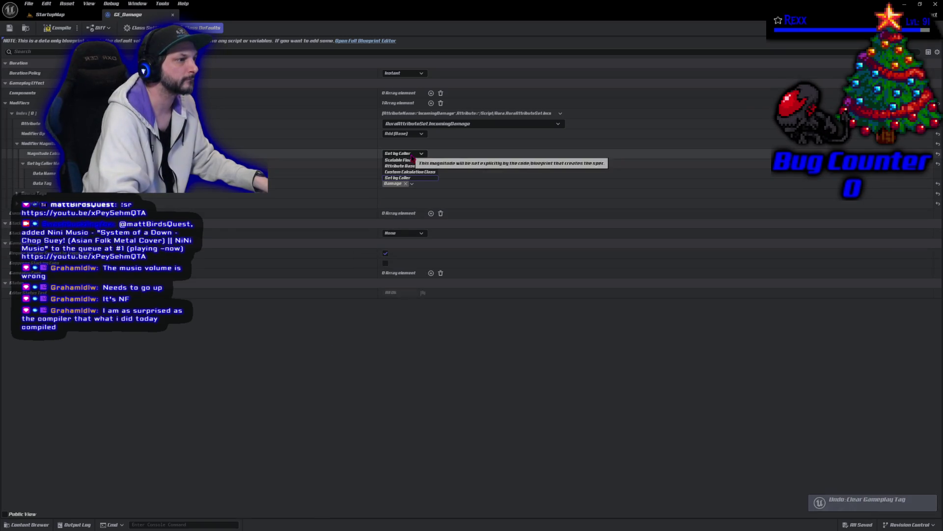
{"action": "left_click", "coordinate": [411, 160]}
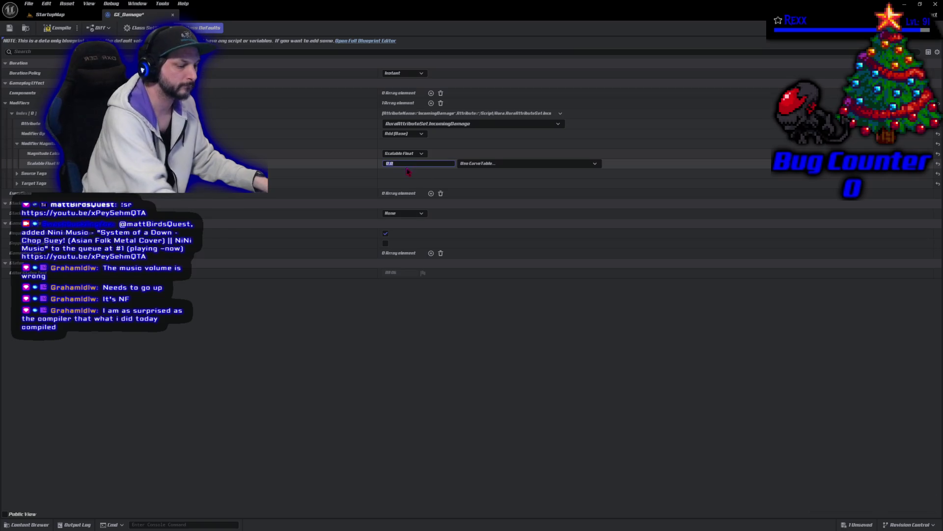
{"action": "type", "text": "10"}
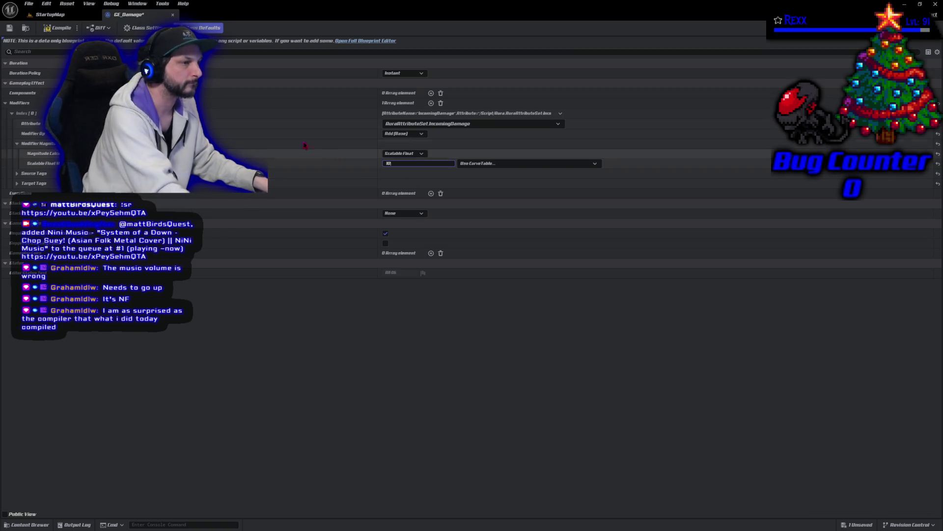
{"action": "key", "text": "Return"}
{"action": "left_click", "coordinate": [10, 28]}
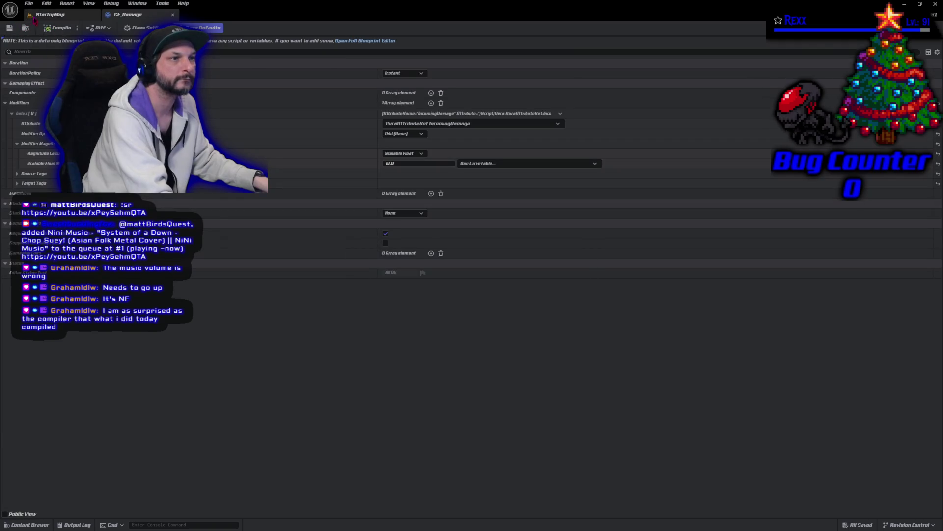
{"action": "left_click", "coordinate": [50, 14]}
{"action": "left_click", "coordinate": [218, 28]}
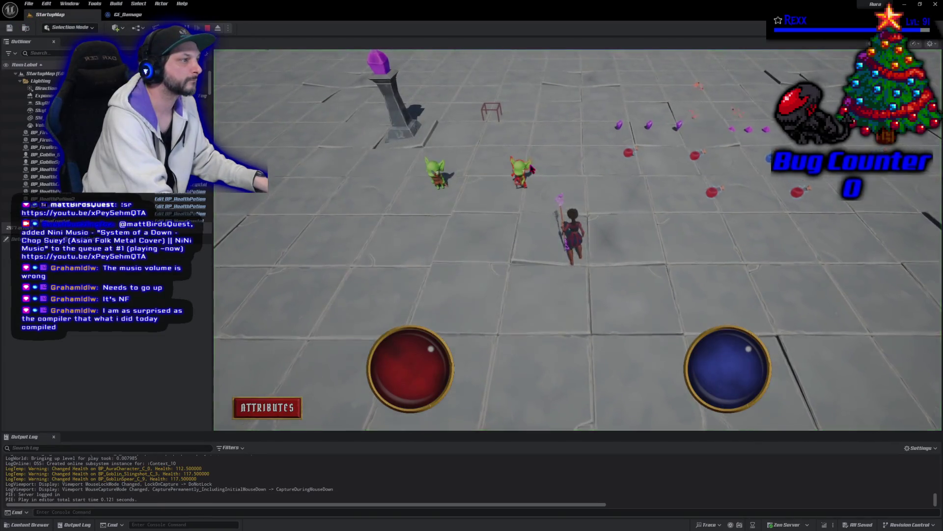
{"action": "left_click", "coordinate": [531, 204]}
{"action": "left_click", "coordinate": [544, 219]}
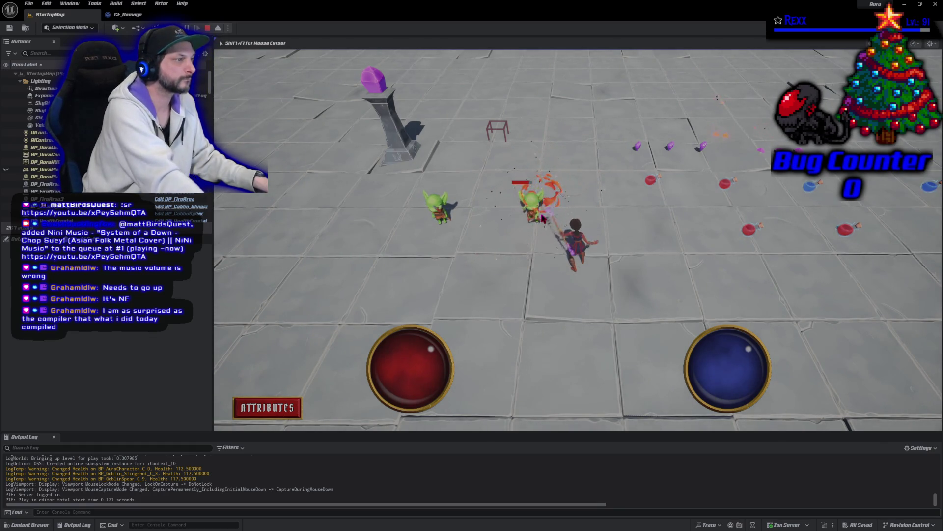
{"action": "left_click", "coordinate": [544, 218]}
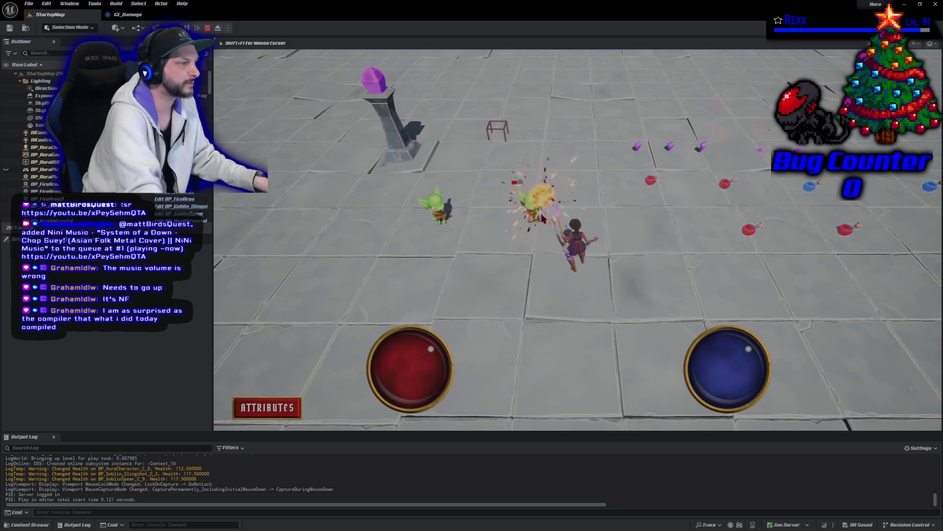
{"action": "left_click", "coordinate": [544, 218]}
{"action": "left_click", "coordinate": [544, 218]}
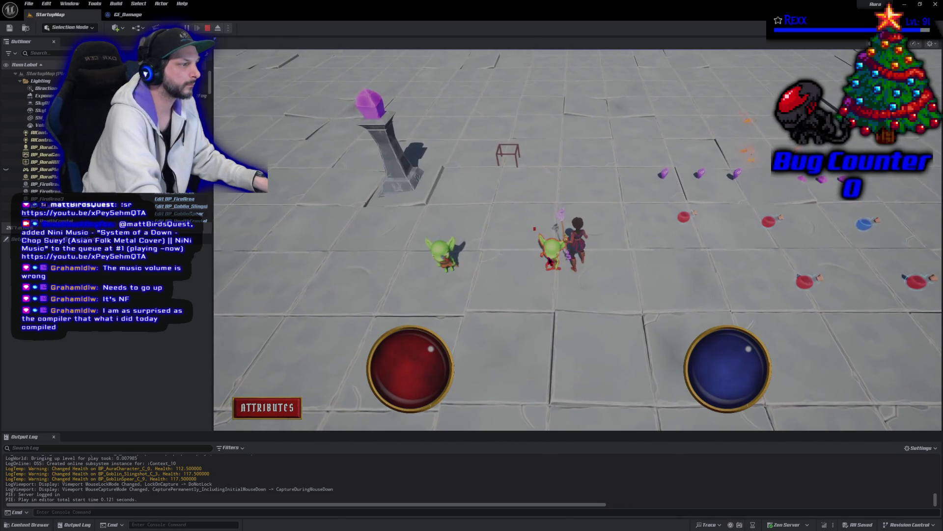
{"action": "left_click", "coordinate": [125, 15]}
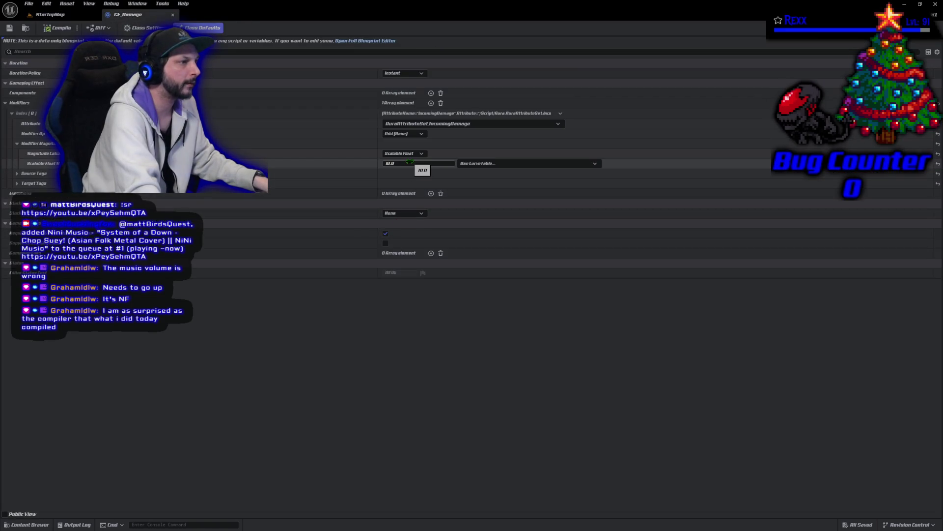
Restore the magnitude, then set scalable float 1 using CT_Damage's Abilities.FireBolt curve
{"action": "left_click_drag", "start_coordinate": [410, 161], "coordinate": [450, 330]}
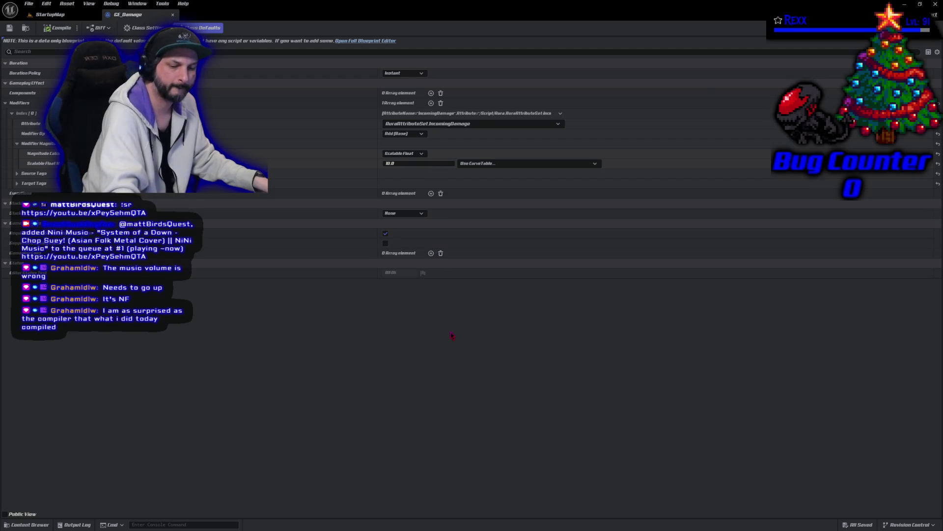
{"action": "key", "text": "ctrl+z"}
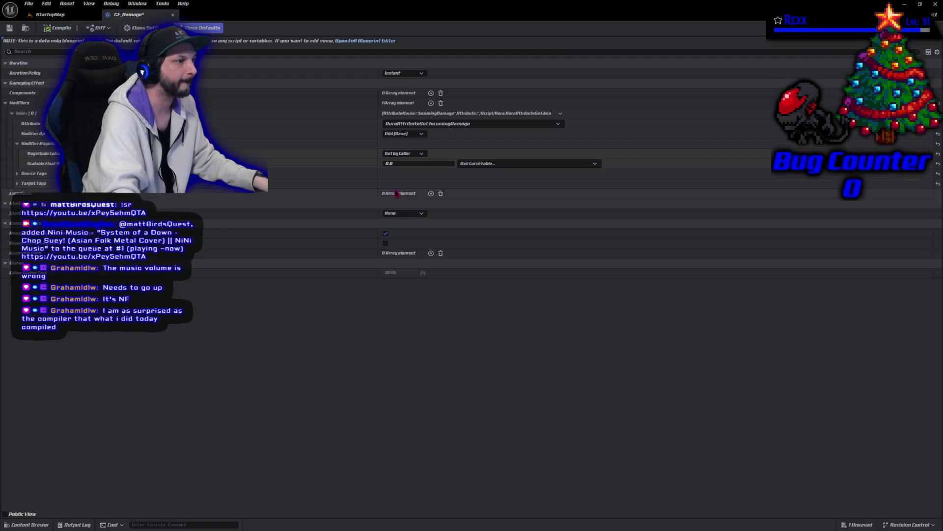
{"action": "left_click", "coordinate": [423, 163]}
{"action": "type", "text": "1"}
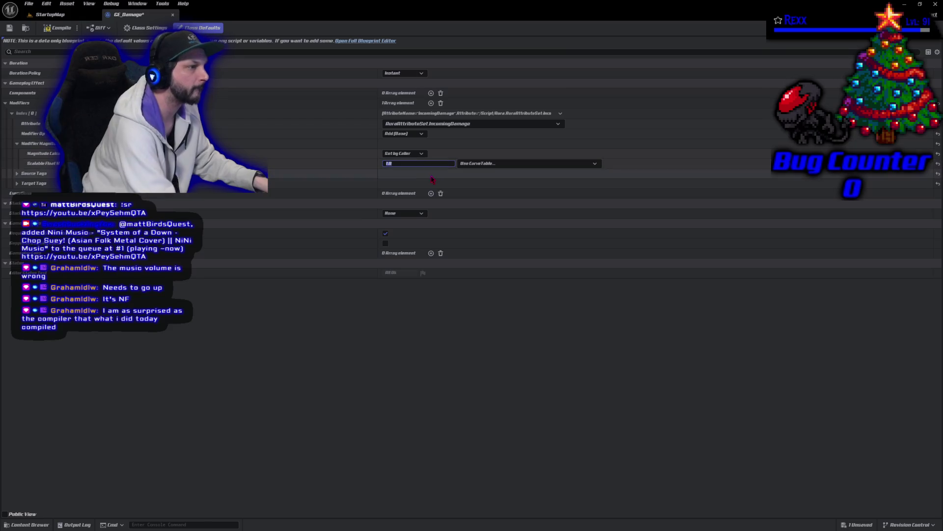
{"action": "left_click", "coordinate": [465, 163]}
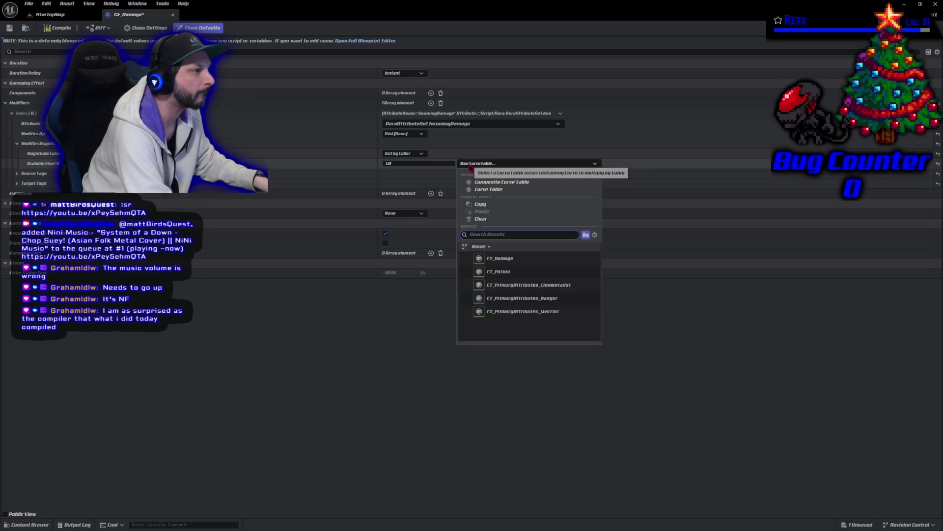
{"action": "left_click", "coordinate": [500, 258]}
{"action": "left_click", "coordinate": [406, 174]}
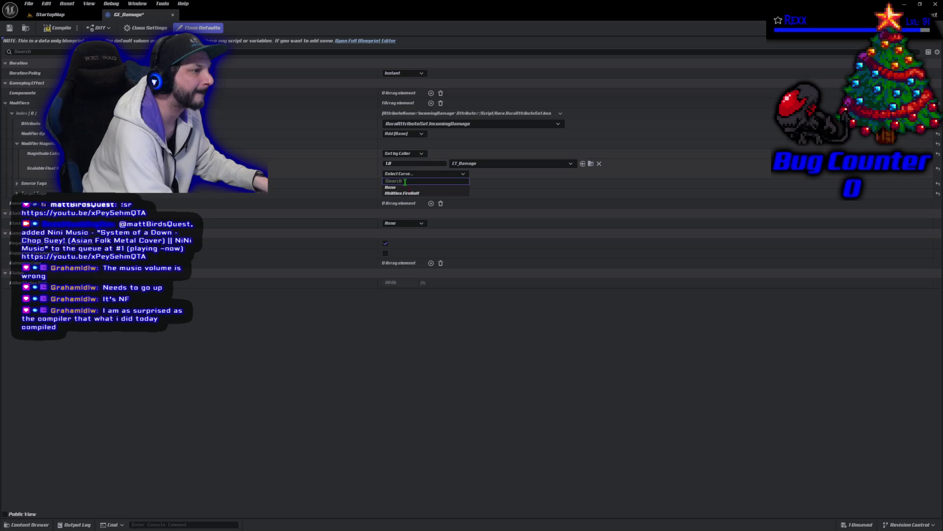
{"action": "left_click", "coordinate": [404, 194]}
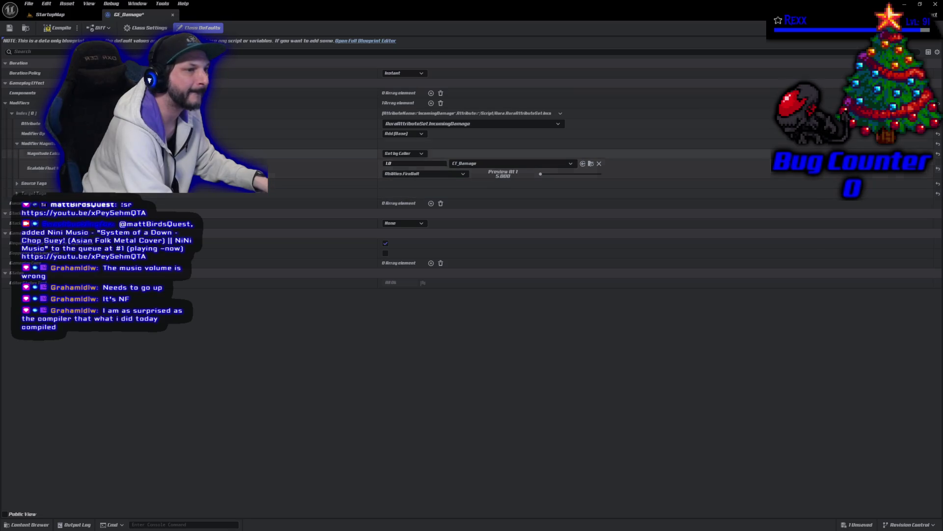
Compile and save GE_Damage, then play-test firing a bolt at a goblin
{"action": "left_click", "coordinate": [58, 28]}
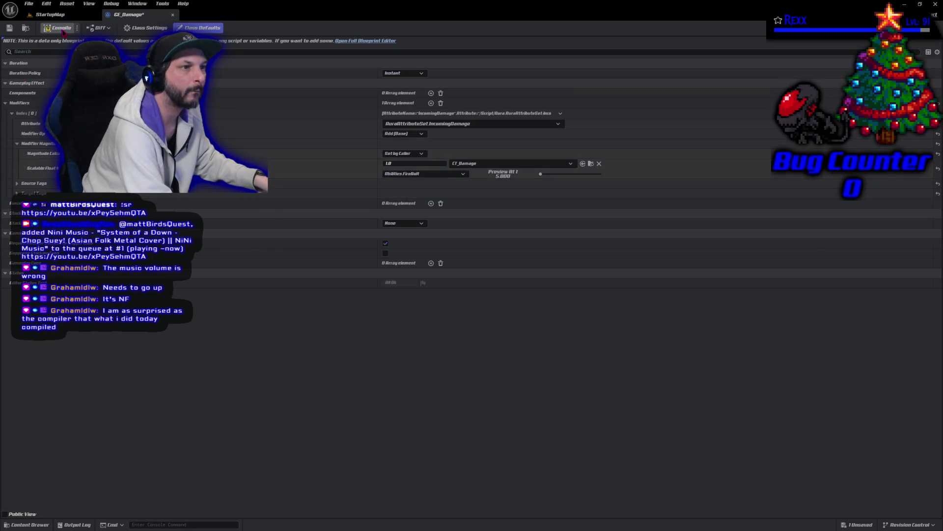
{"action": "left_click", "coordinate": [9, 28]}
{"action": "key", "text": "alt+p"}
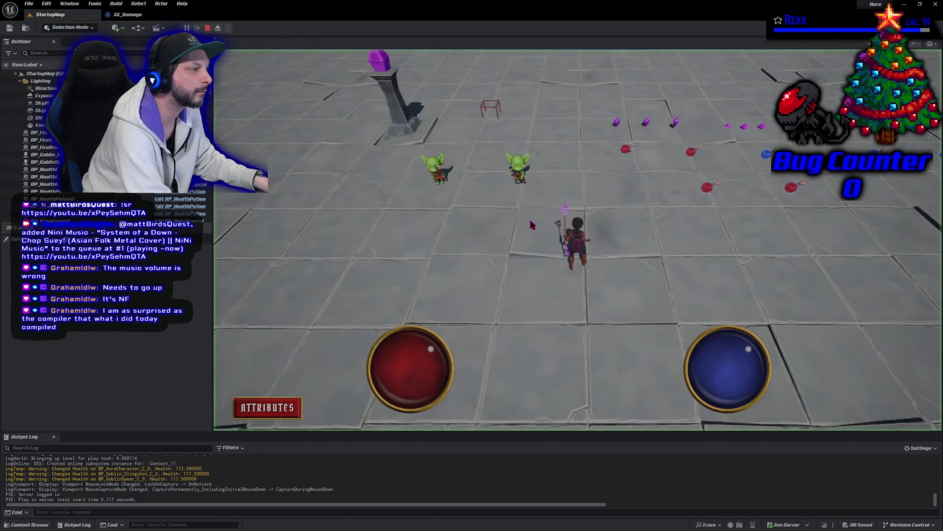
{"action": "left_click", "coordinate": [519, 170]}
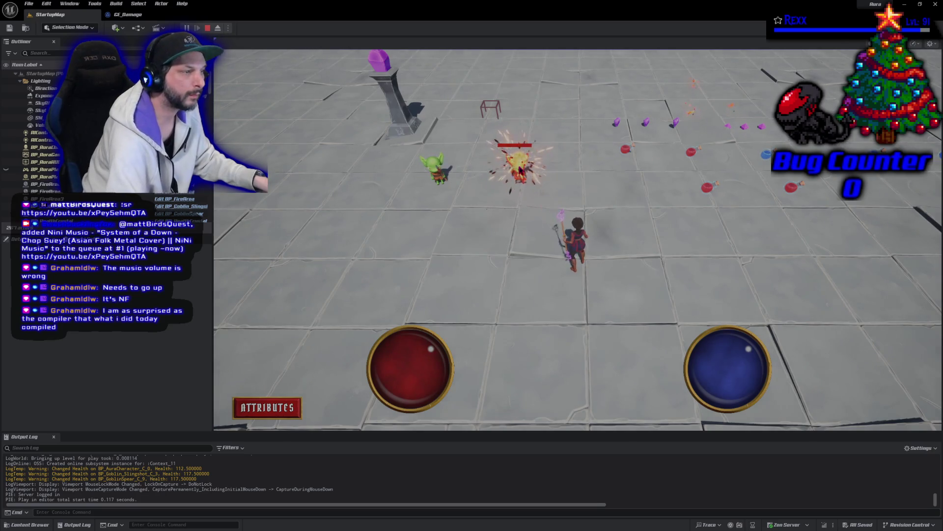
{"action": "key", "text": "Escape"}
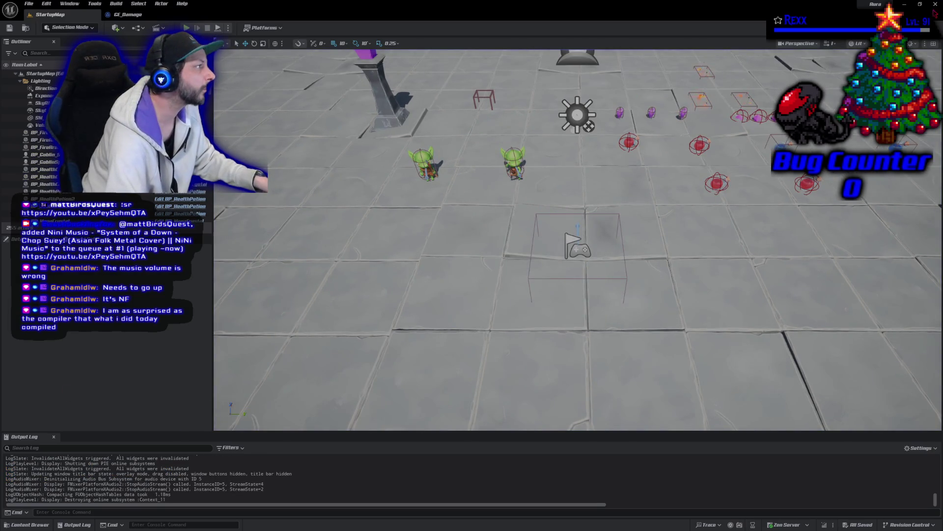
Close the editor, make line 48 use GetValueAtLevel(10) instead of GetAbilityLevel(), and rebuild
{"action": "left_click", "coordinate": [935, 5]}
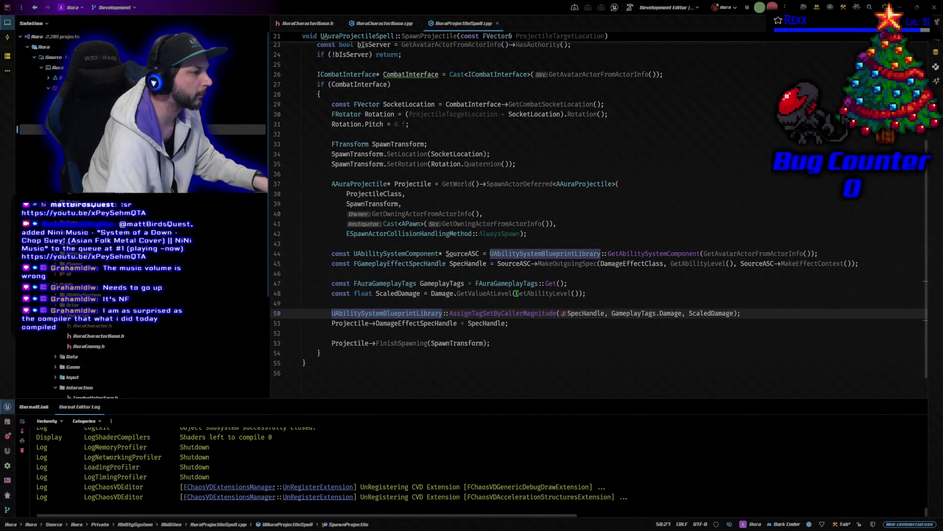
{"action": "left_click", "coordinate": [577, 293]}
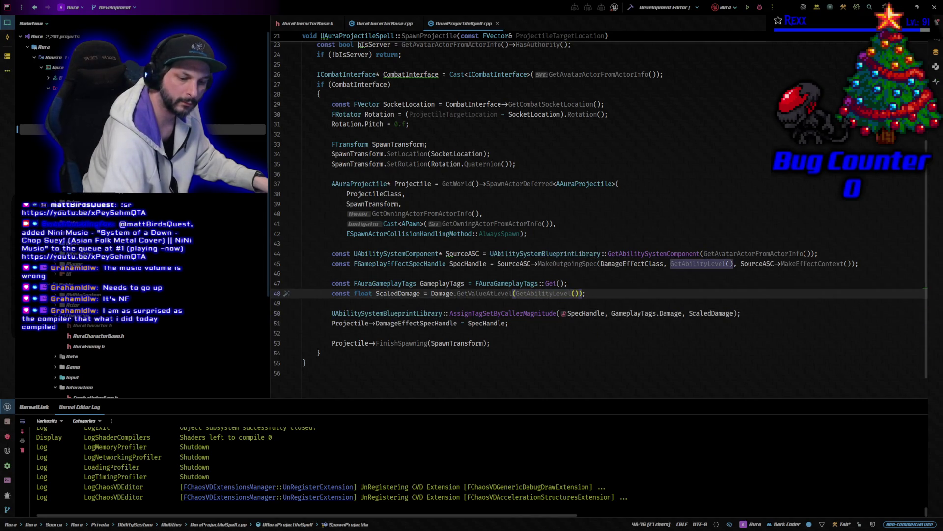
{"action": "type", "text": "10"}
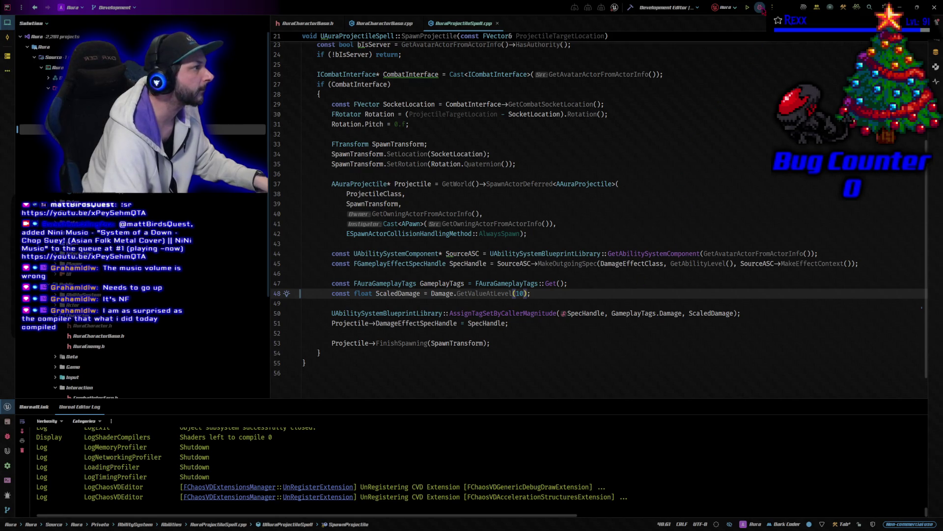
{"action": "left_click", "coordinate": [760, 8]}
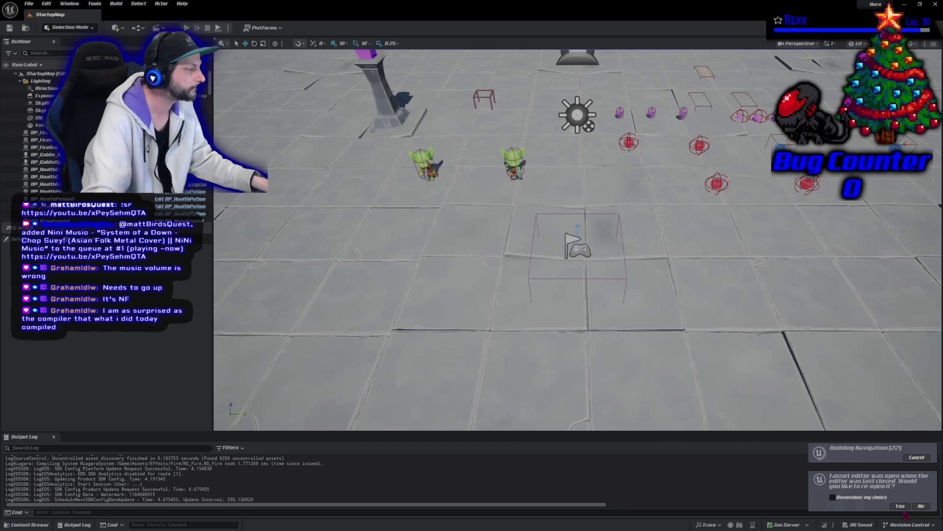
Reopen GE_Damage after the relaunch and play-test a fire bolt on a goblin
{"action": "left_click", "coordinate": [900, 506]}
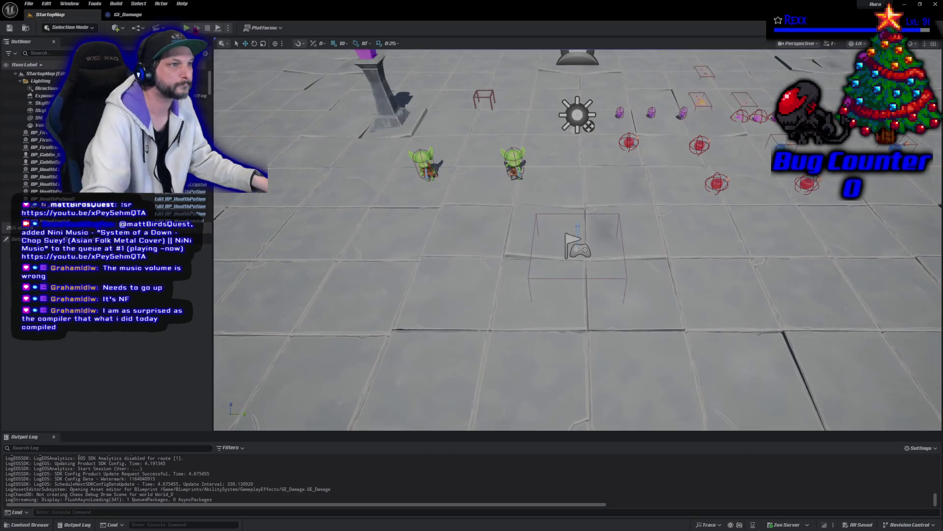
{"action": "key", "text": "alt+p"}
{"action": "left_click", "coordinate": [521, 171]}
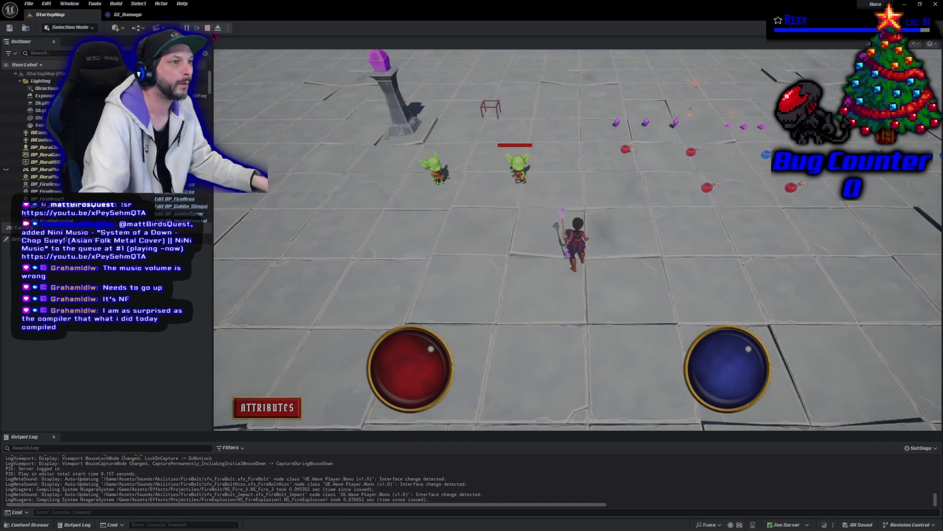
{"action": "left_click", "coordinate": [209, 29]}
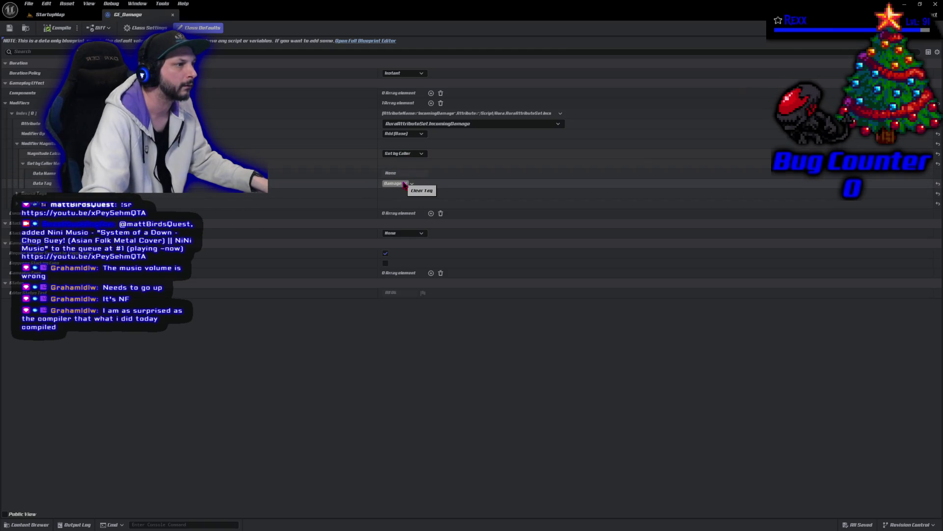
Set the magnitude to Scalable Float 1.0 scaled by CT_Damage's Abilities.FireBolt curve, then save
{"action": "left_click", "coordinate": [412, 153]}
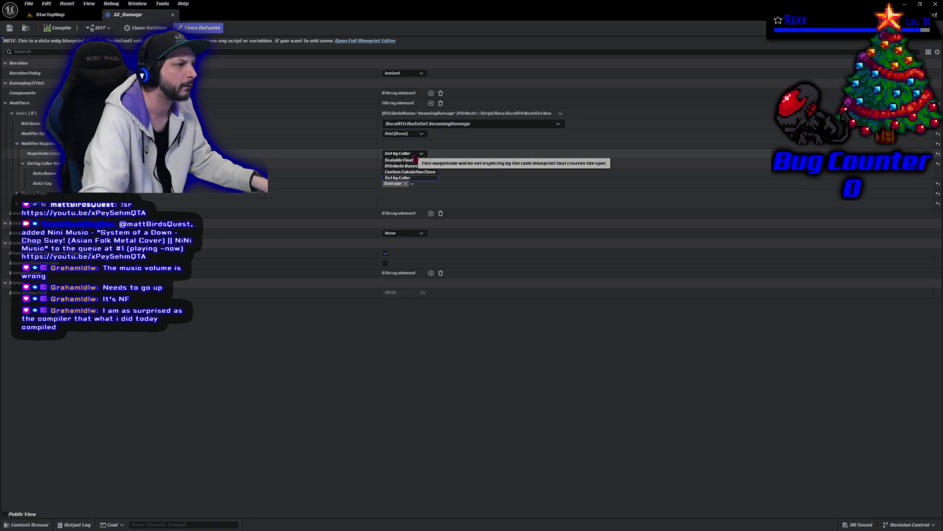
{"action": "left_click", "coordinate": [413, 153]}
{"action": "left_click", "coordinate": [413, 153]}
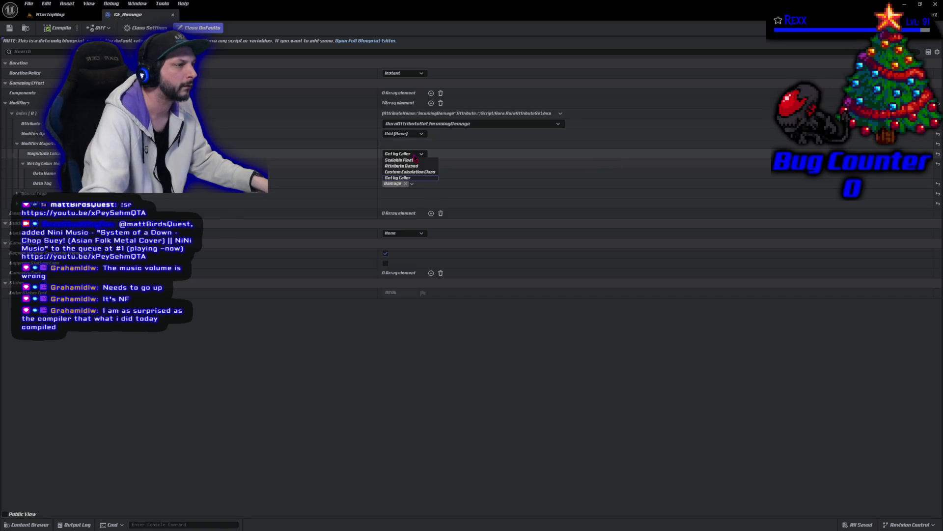
{"action": "left_click", "coordinate": [415, 178]}
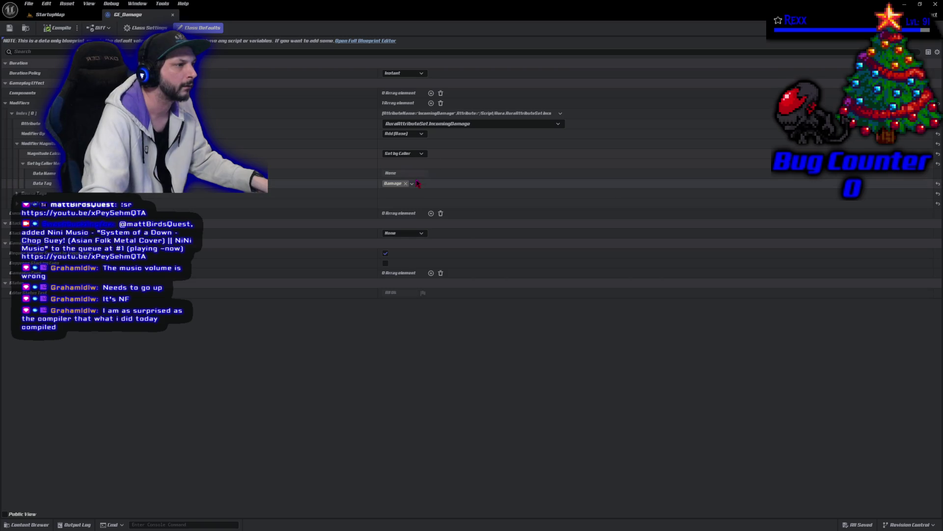
{"action": "left_click", "coordinate": [403, 153]}
{"action": "left_click", "coordinate": [402, 162]}
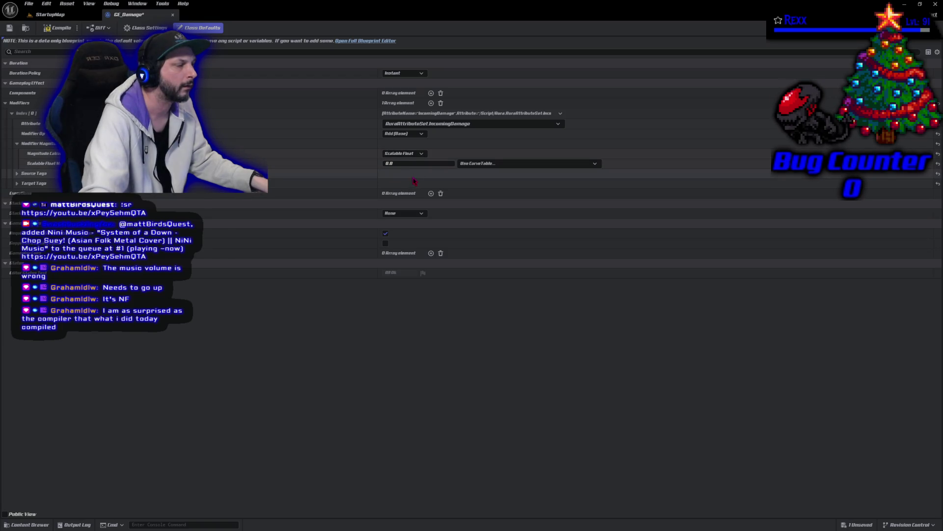
{"action": "left_click", "coordinate": [472, 166]}
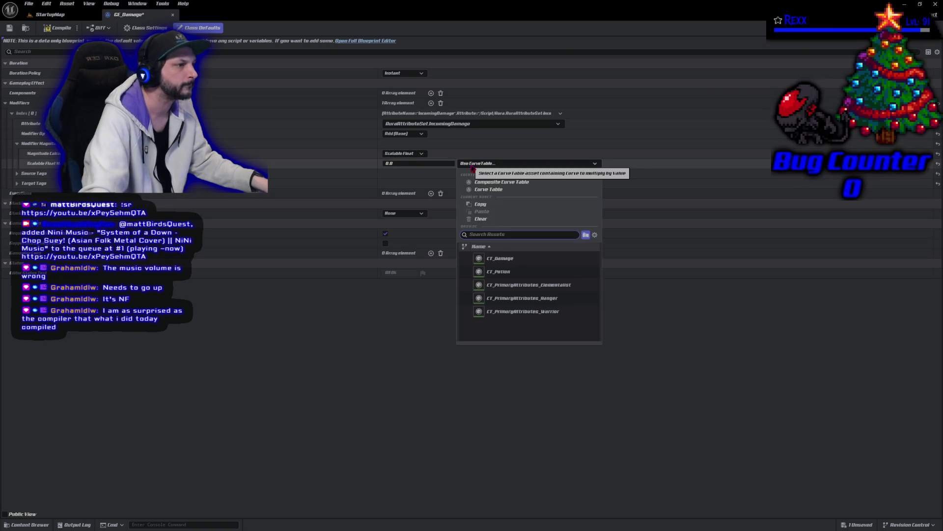
{"action": "left_click", "coordinate": [510, 259]}
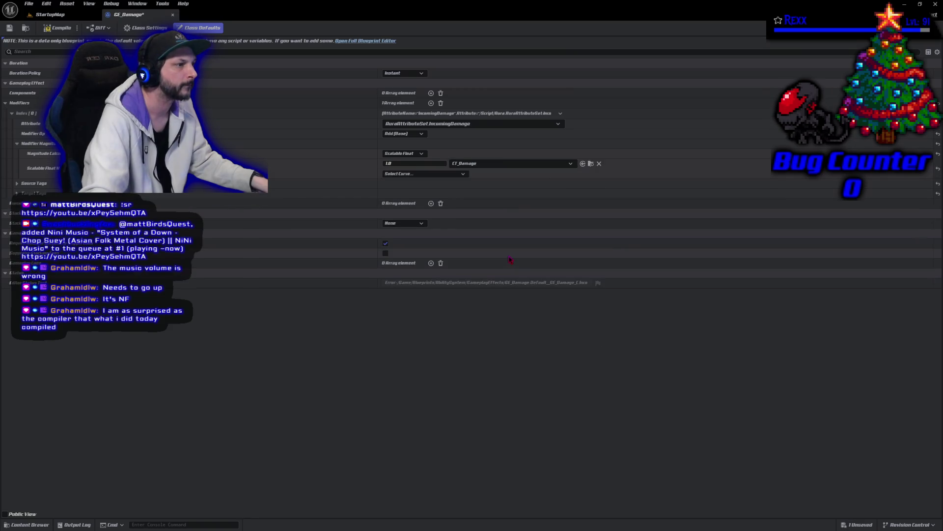
{"action": "left_click", "coordinate": [422, 173]}
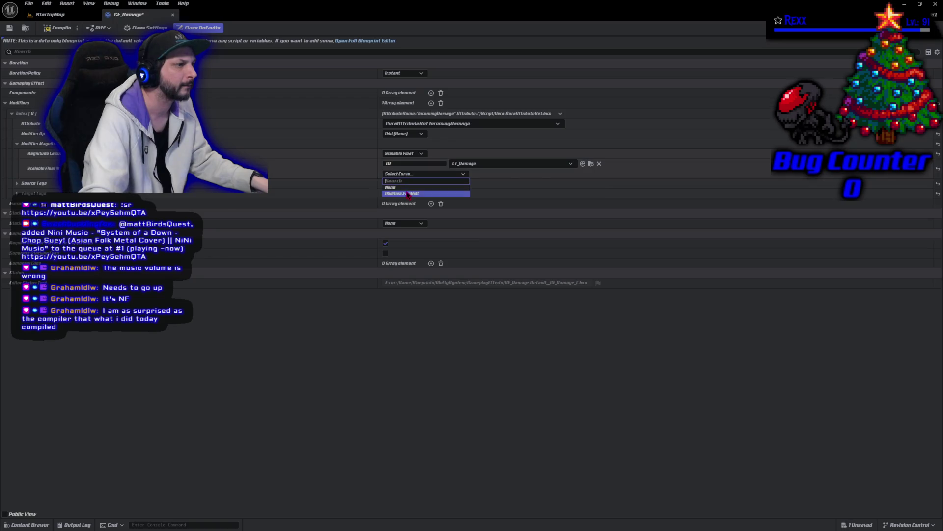
{"action": "left_click", "coordinate": [408, 193]}
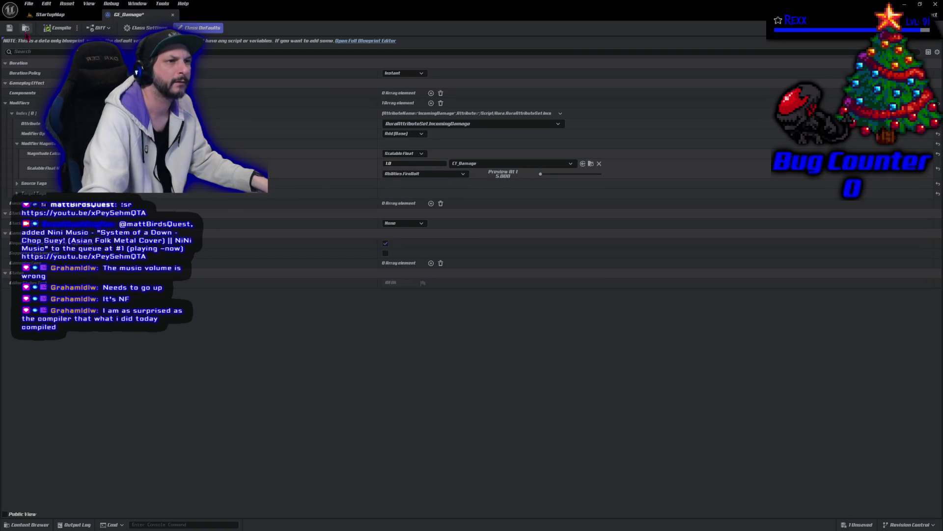
{"action": "key", "text": "ctrl+s"}
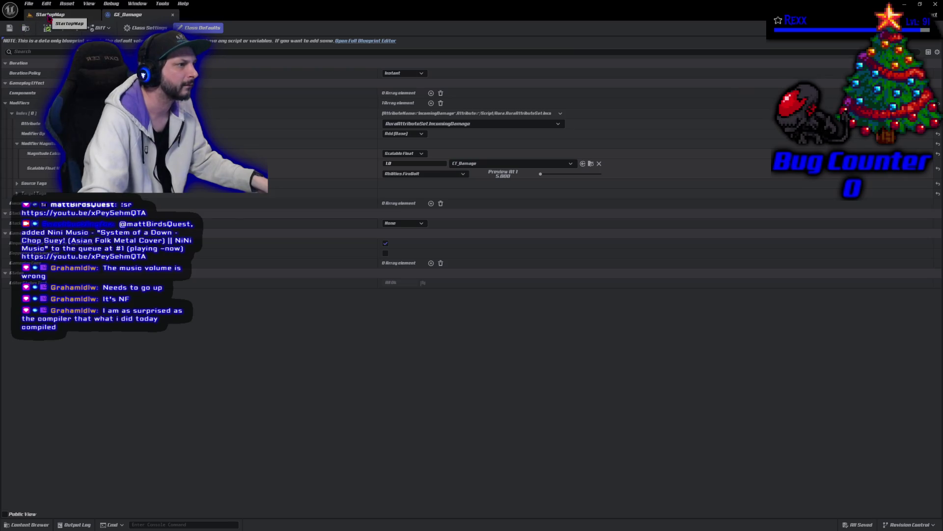
{"action": "left_click", "coordinate": [49, 15]}
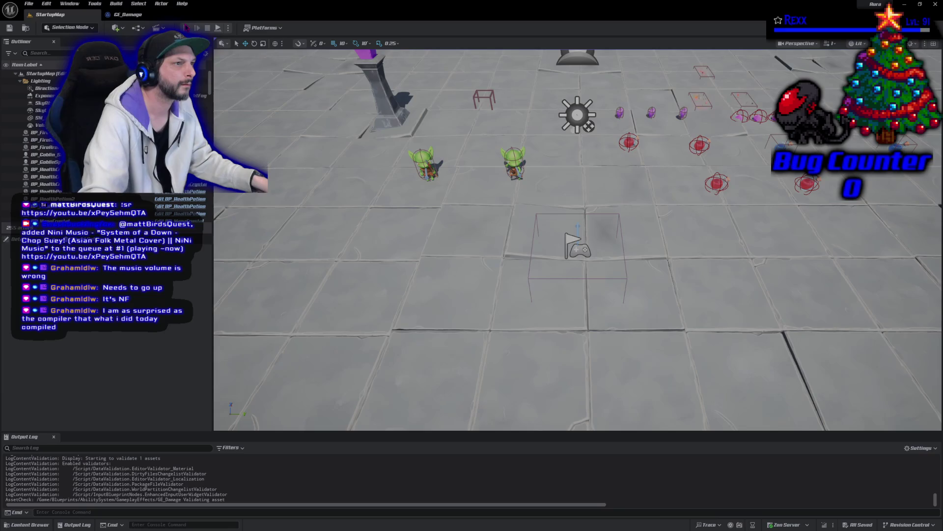
{"action": "left_click", "coordinate": [187, 27]}
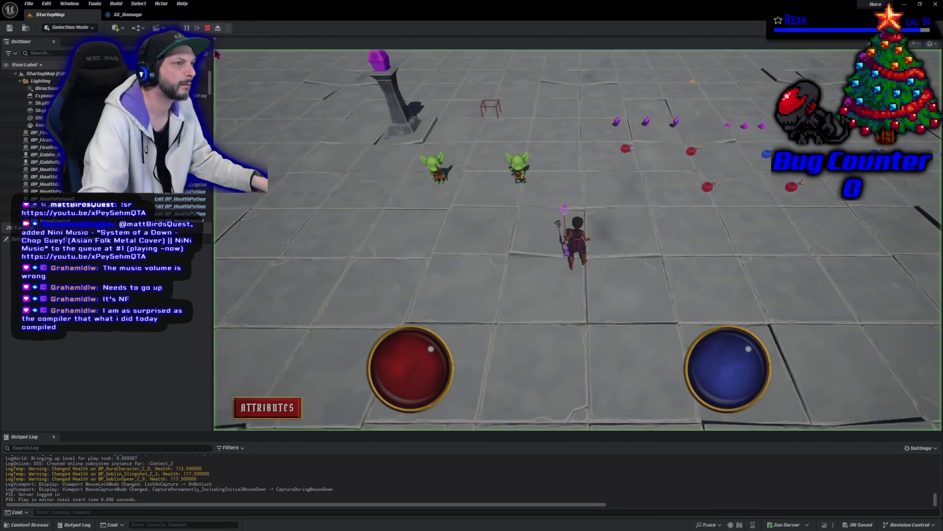
{"action": "left_click", "coordinate": [516, 162]}
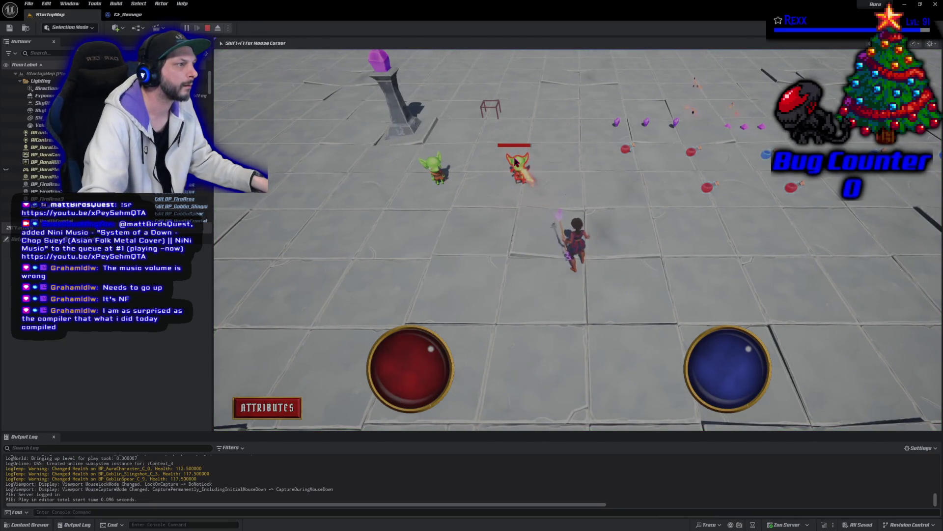
{"action": "left_click", "coordinate": [516, 162]}
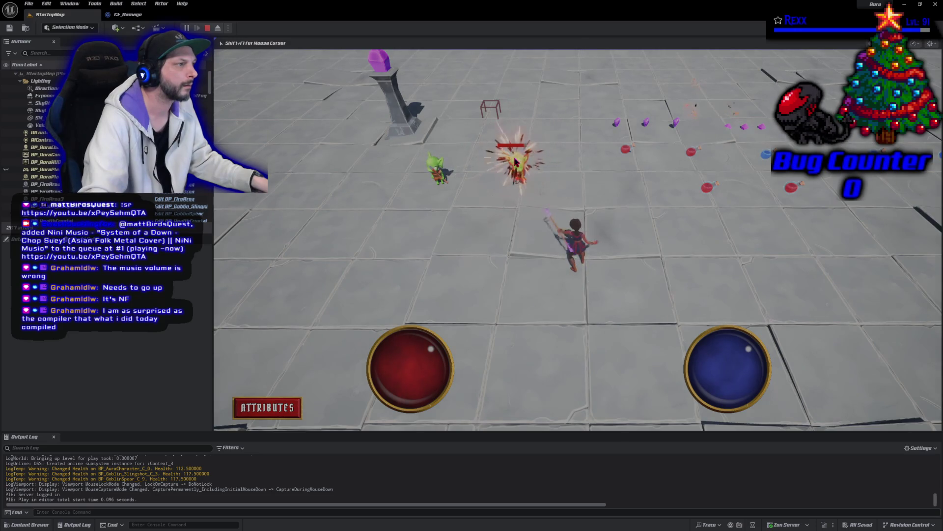
{"action": "left_click", "coordinate": [516, 162]}
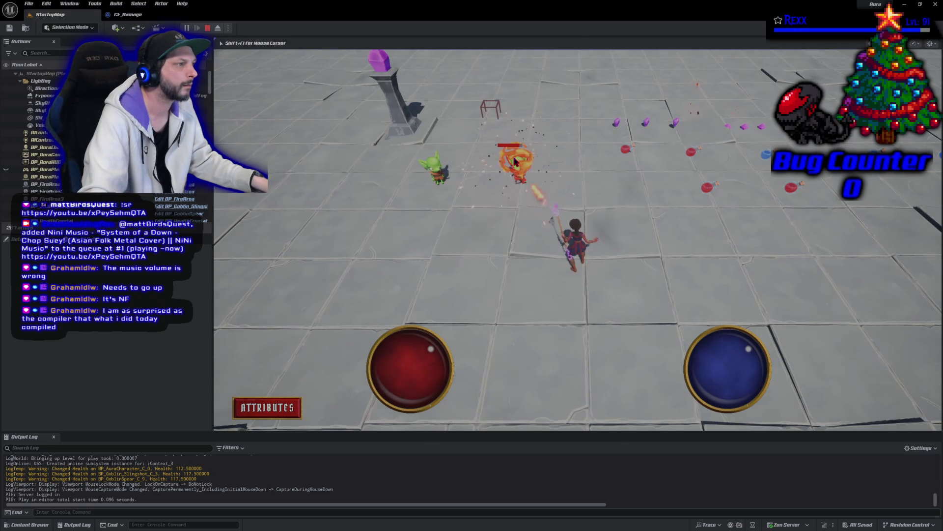
{"action": "left_click", "coordinate": [516, 162]}
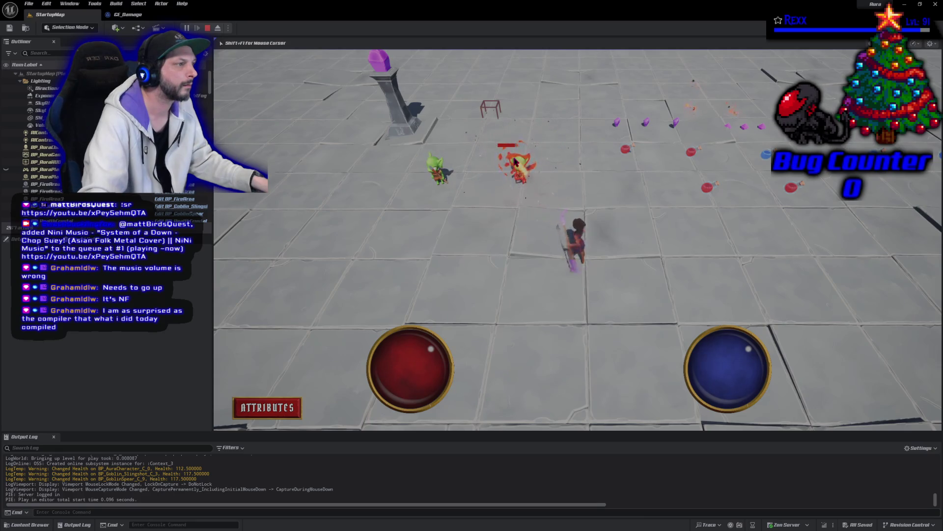
{"action": "left_click", "coordinate": [516, 162]}
{"action": "key", "text": "Escape"}
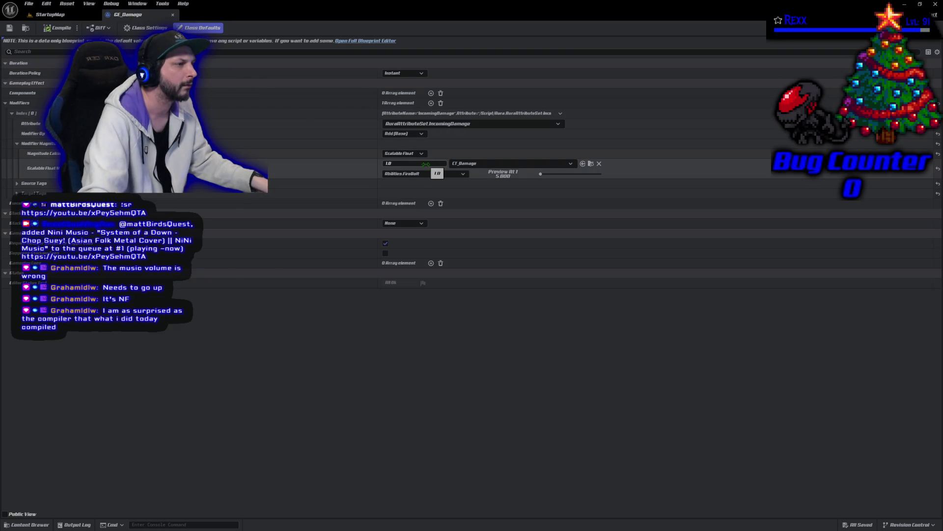
Switch GE_Damage's magnitude to Set by Caller with the Damage data tag and save
{"action": "left_click", "coordinate": [403, 153]}
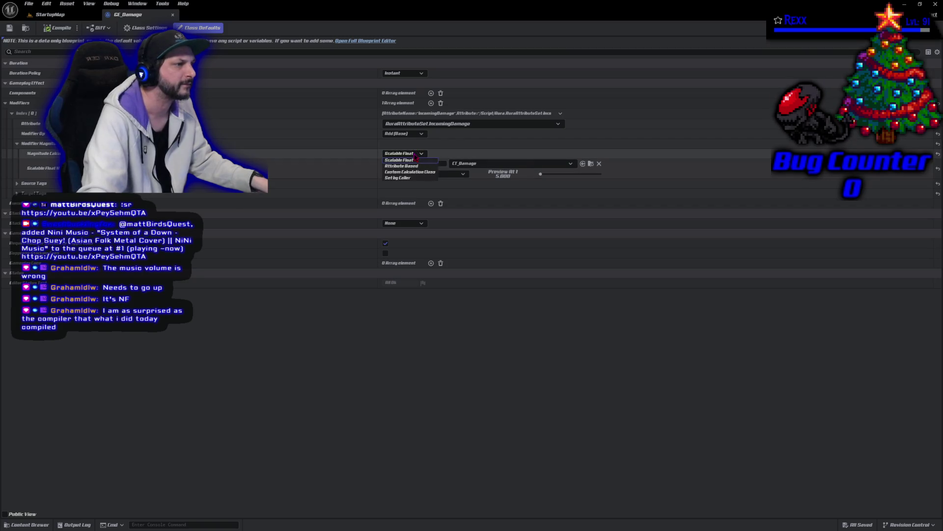
{"action": "left_click", "coordinate": [410, 179]}
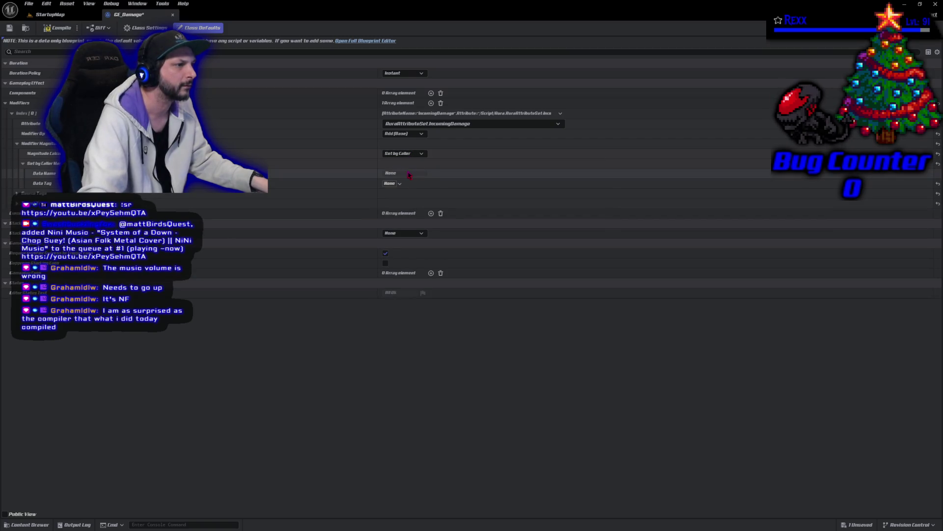
{"action": "left_click", "coordinate": [392, 183]}
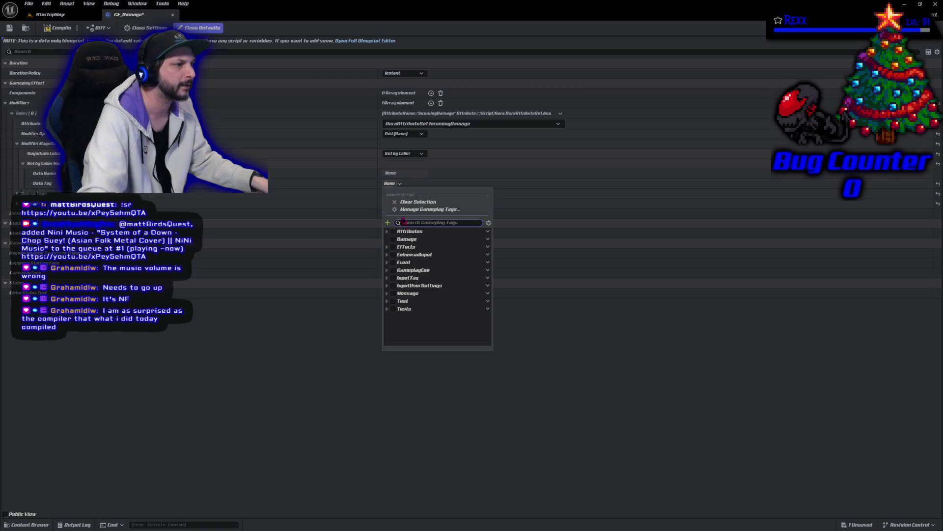
{"action": "left_click", "coordinate": [393, 239]}
{"action": "left_click", "coordinate": [320, 347]}
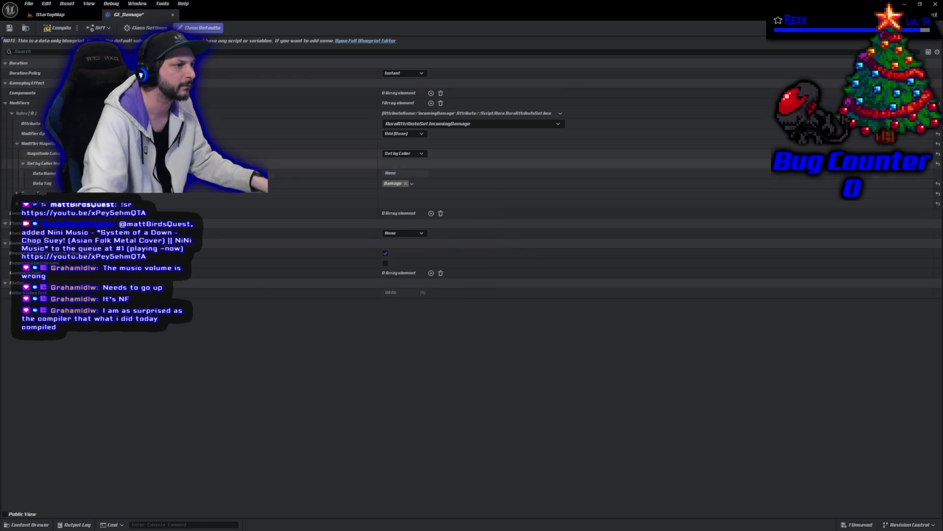
{"action": "left_click", "coordinate": [8, 29]}
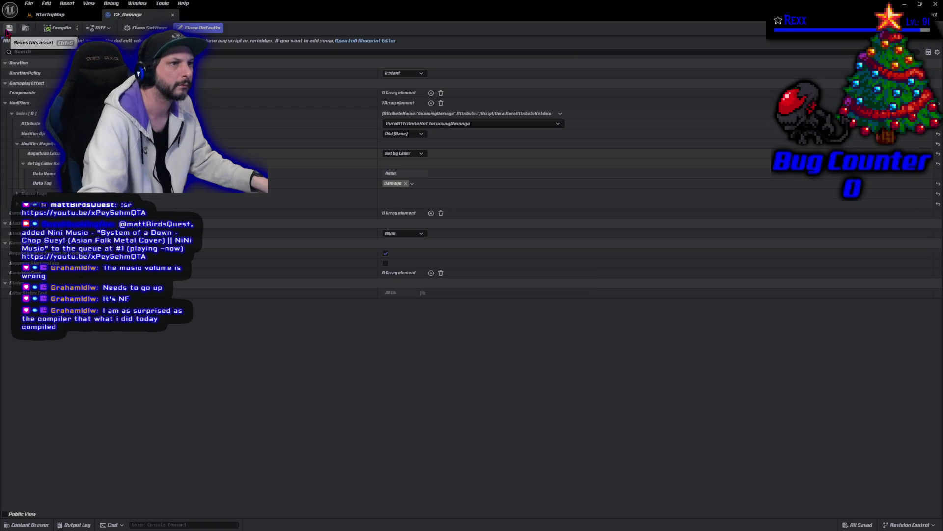
Back on StartupMap, reopen GE_Damage from the Content Drawer
{"action": "left_click", "coordinate": [63, 16]}
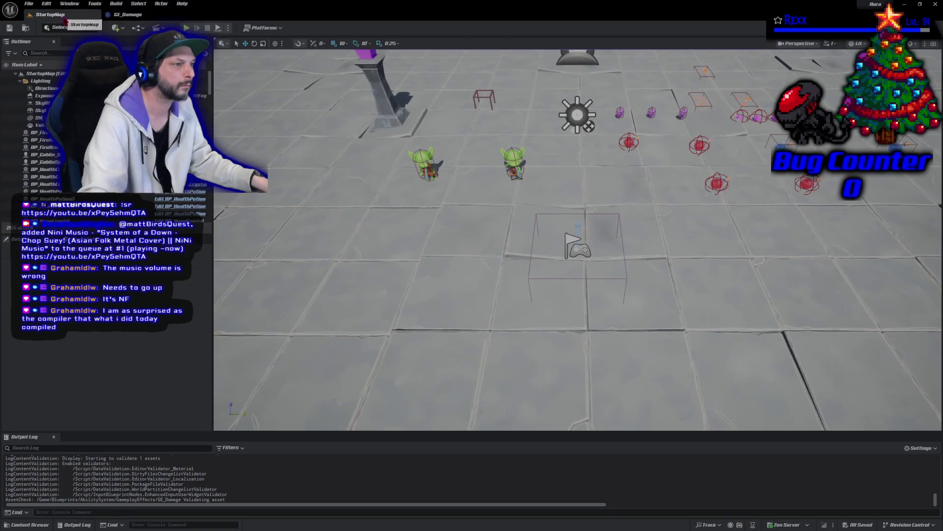
{"action": "left_click", "coordinate": [31, 524]}
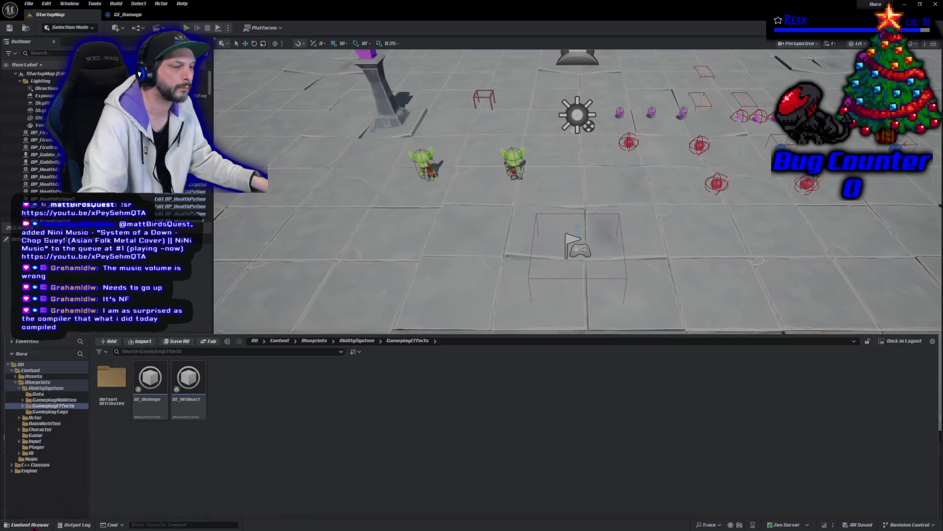
{"action": "double_click", "coordinate": [144, 393]}
Browse to GameplayAbilities/Fire/FireBolt and open the GA_FireBolt ability blueprint
{"action": "left_click", "coordinate": [30, 524]}
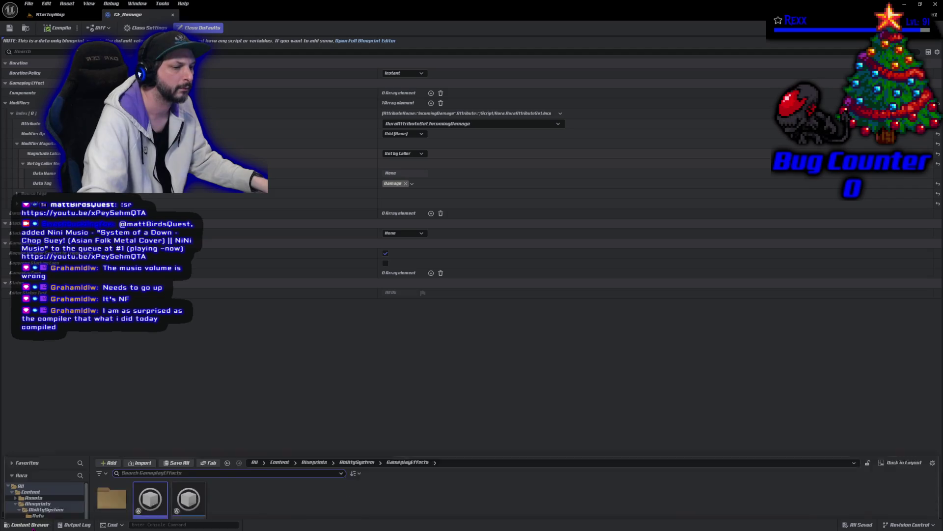
{"action": "left_click", "coordinate": [102, 459]}
{"action": "left_click_drag", "start_coordinate": [102, 459], "coordinate": [90, 477]}
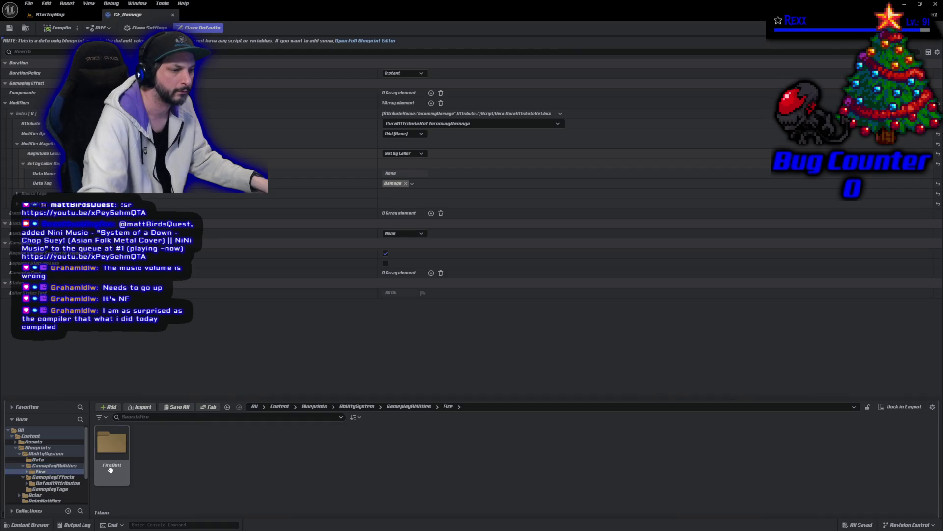
{"action": "double_click", "coordinate": [109, 474]}
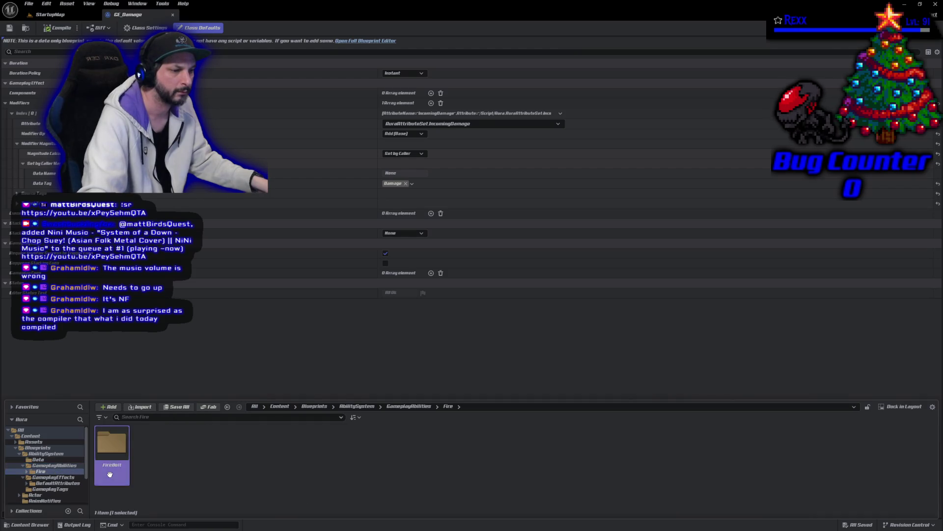
{"action": "double_click", "coordinate": [109, 474]}
{"action": "left_click", "coordinate": [149, 473]}
{"action": "double_click", "coordinate": [149, 473]}
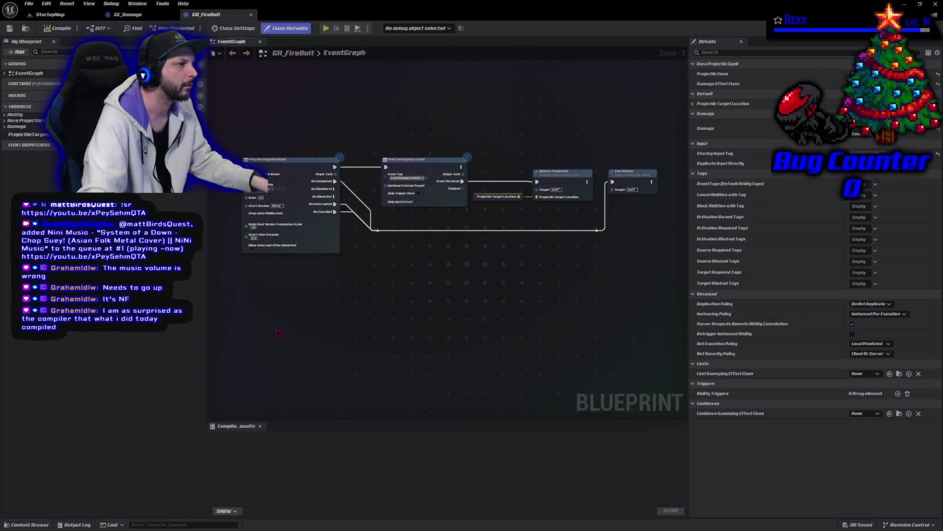
Set GA_FireBolt's Damage to a CT_Damage curve row, compile, and switch to the StartupMap level
{"action": "mouse_move", "coordinate": [278, 333]}
{"action": "left_mouse_down"}
{"action": "mouse_move", "coordinate": [406, 348]}
{"action": "mouse_move", "coordinate": [602, 349]}
{"action": "mouse_move", "coordinate": [654, 307]}
{"action": "left_mouse_up"}
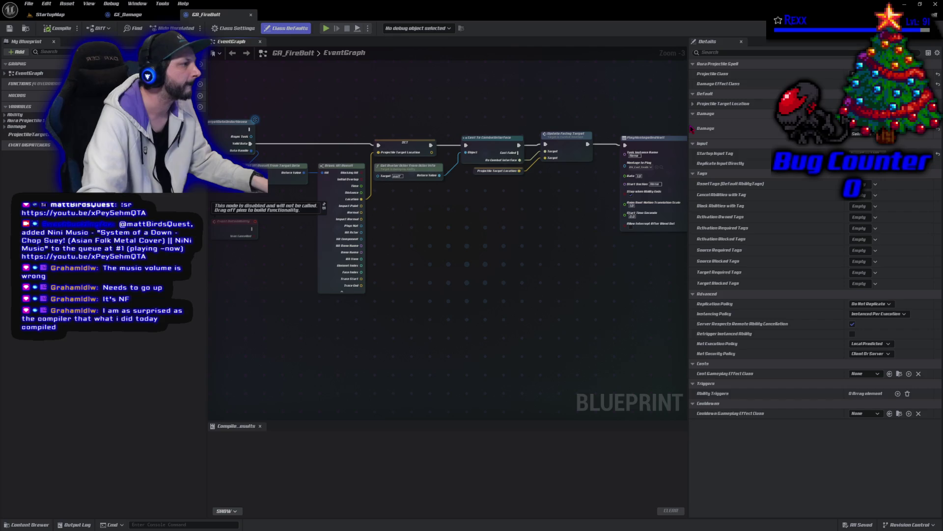
{"action": "left_click_drag", "start_coordinate": [690, 128], "coordinate": [473, 129]}
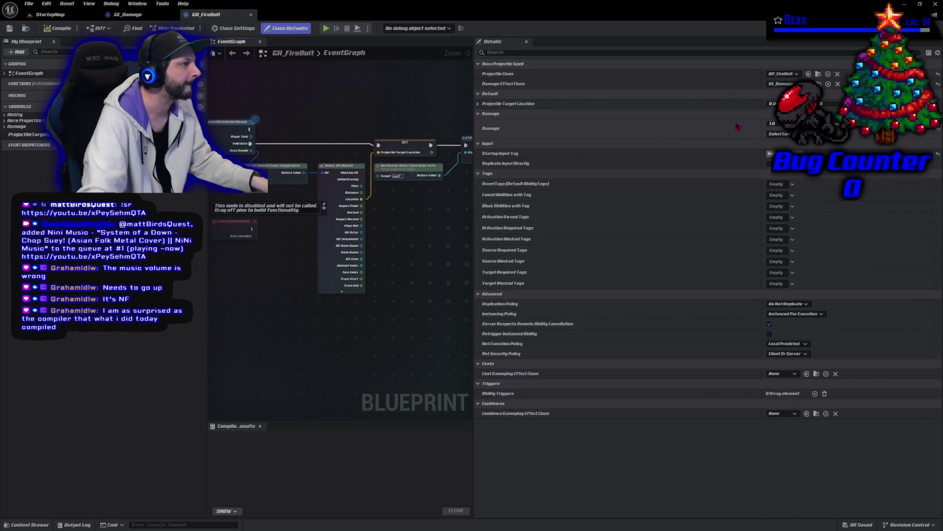
{"action": "left_click", "coordinate": [786, 159]}
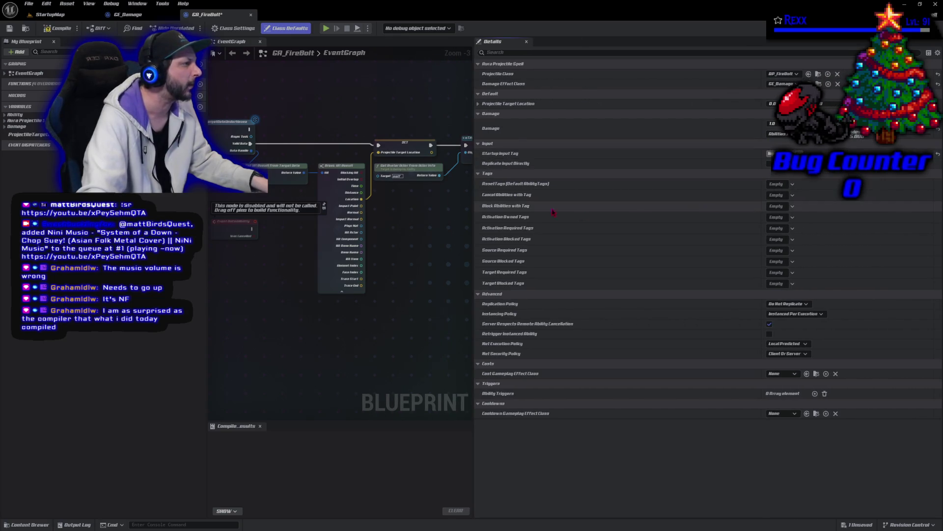
{"action": "left_click", "coordinate": [57, 28]}
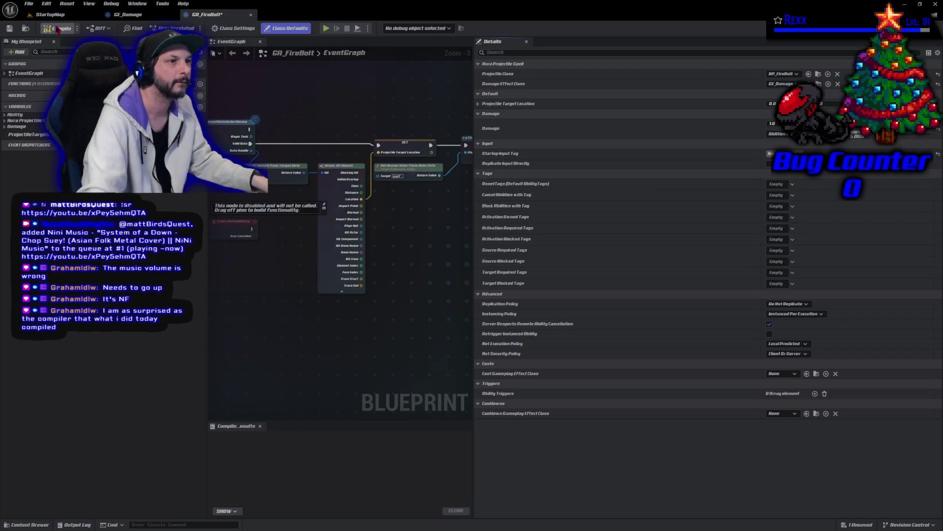
{"action": "left_click", "coordinate": [133, 14]}
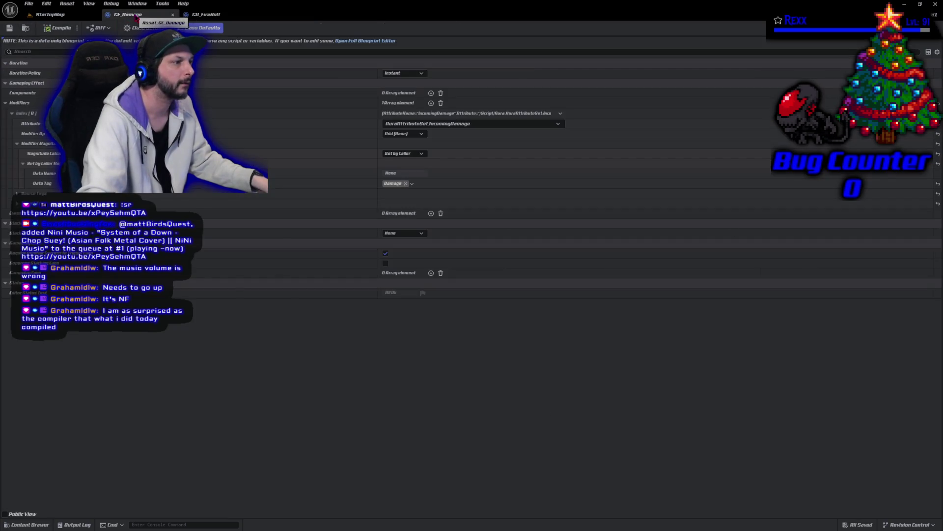
{"action": "left_click", "coordinate": [49, 15]}
Playtest by hitting a goblin with a fire bolt, end the session, and switch to Rider
{"action": "left_click", "coordinate": [218, 28]}
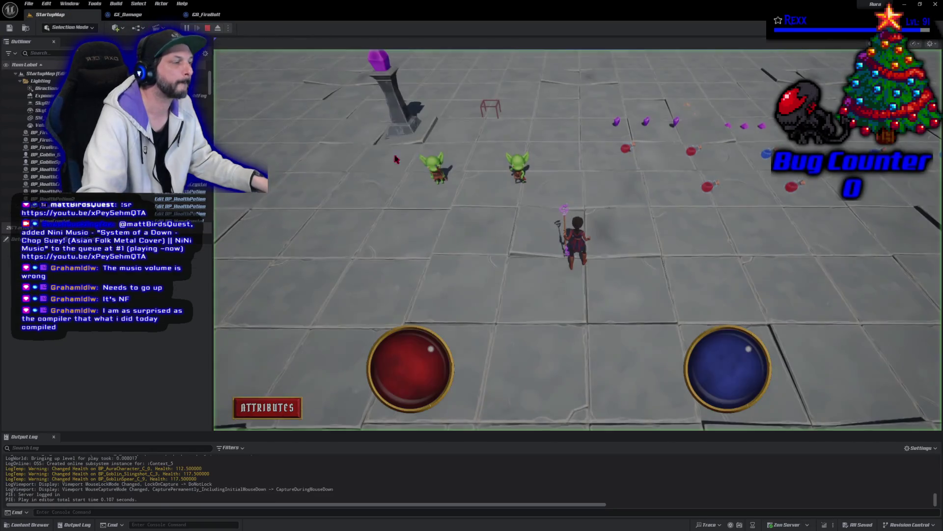
{"action": "left_click", "coordinate": [519, 171]}
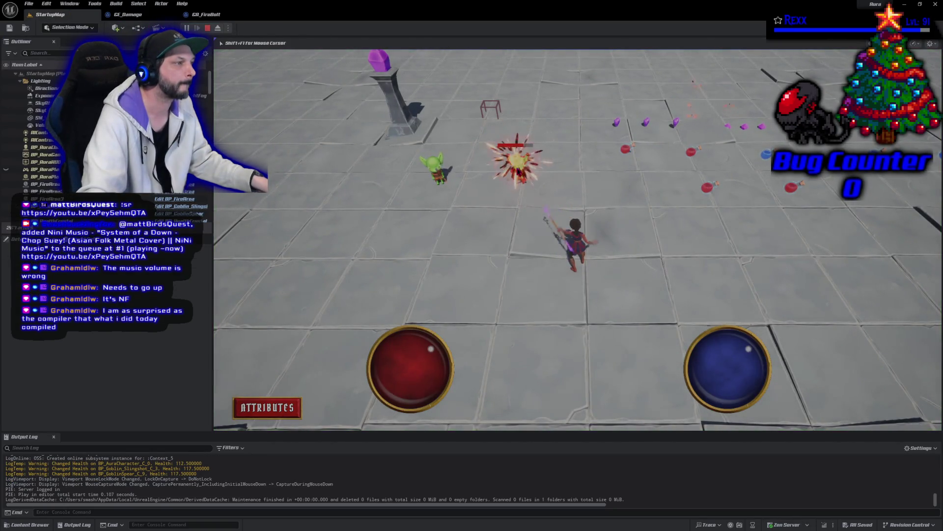
{"action": "key", "text": "Escape"}
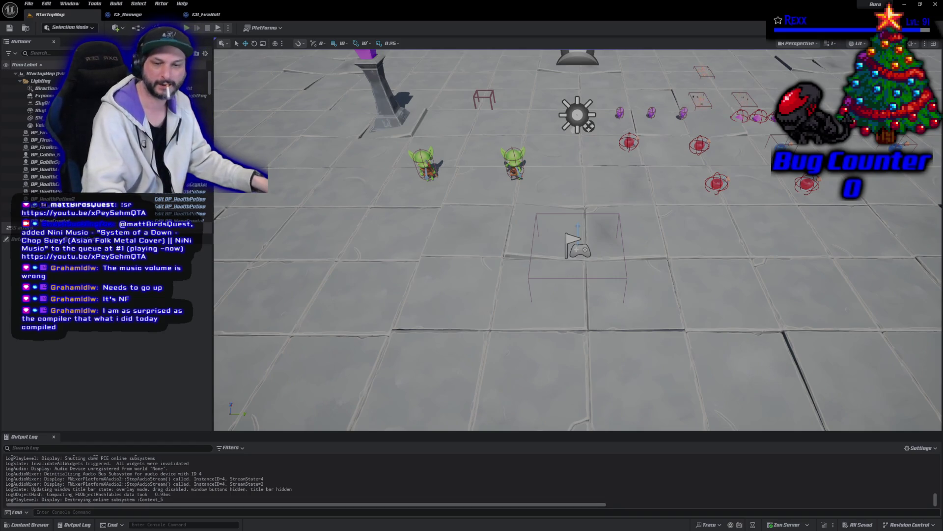
{"action": "key", "text": "alt+Tab"}
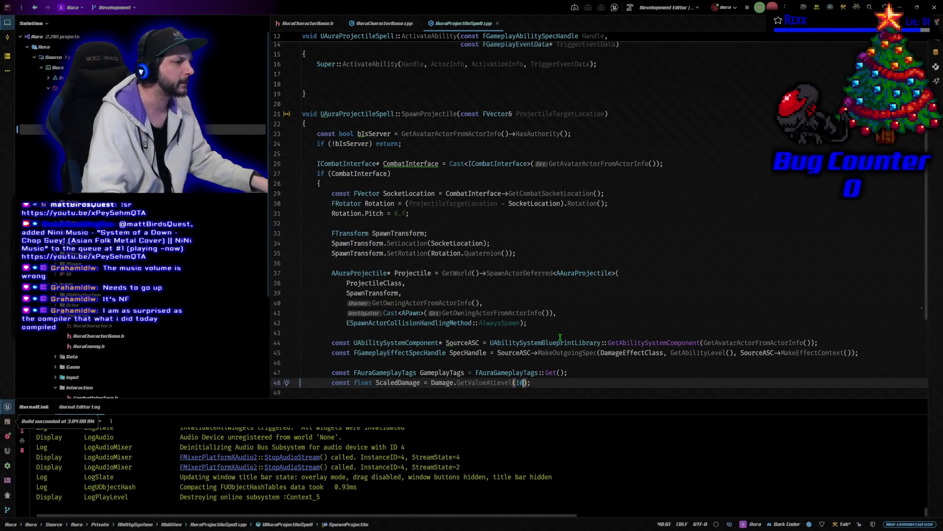
In AuraProjectileSpell.cpp, replace the fixed level 10 in Damage.GetValueAtLevel with GetAbilityLevel()
{"action": "scroll", "coordinate": [560, 337], "scroll_direction": "down", "scroll_amount": 3}
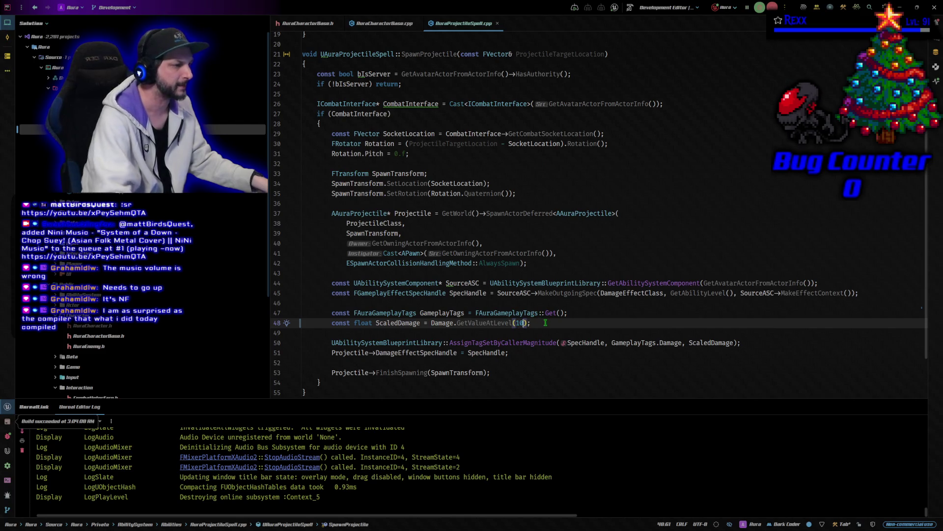
{"action": "type", "text": "GetAbilityLevel()"}
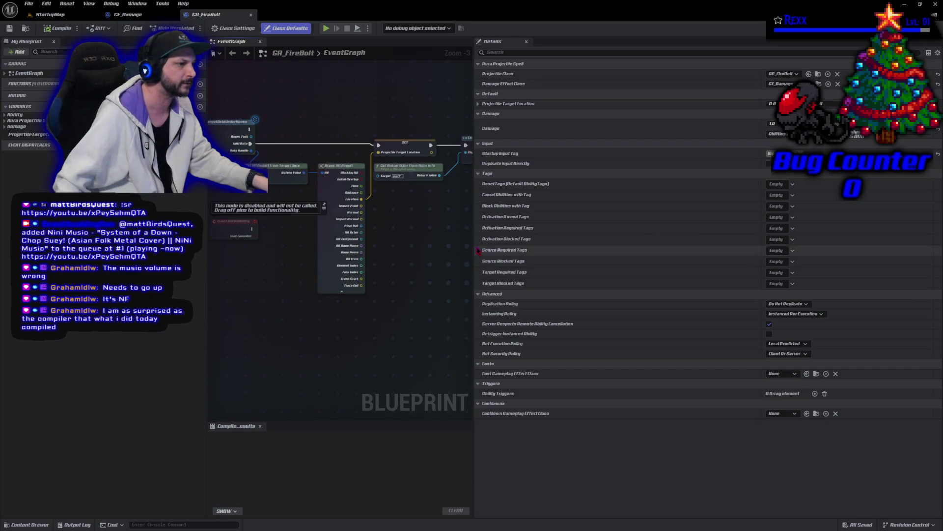
Start a play session and fire four bolts at the right-hand goblin
{"action": "left_click_drag", "start_coordinate": [474, 254], "coordinate": [744, 254]}
{"action": "key", "text": "alt+p"}
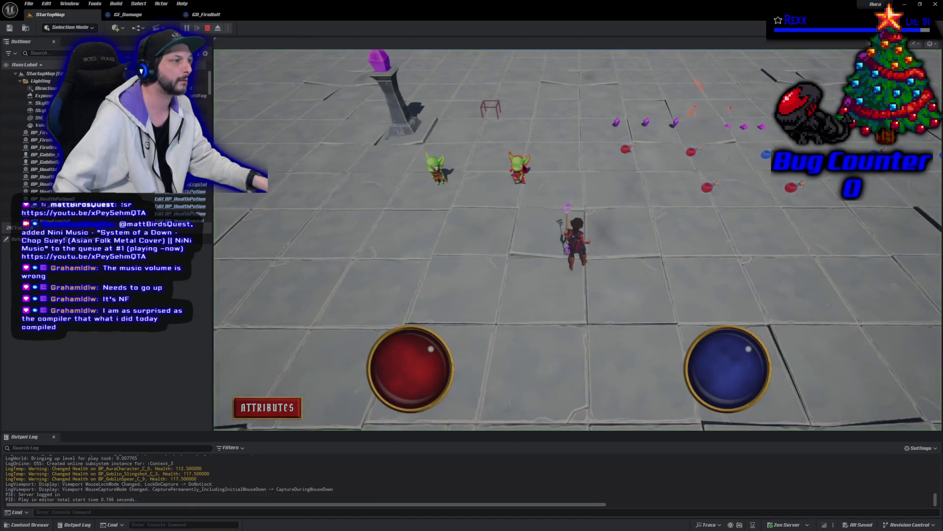
{"action": "left_click", "coordinate": [525, 168]}
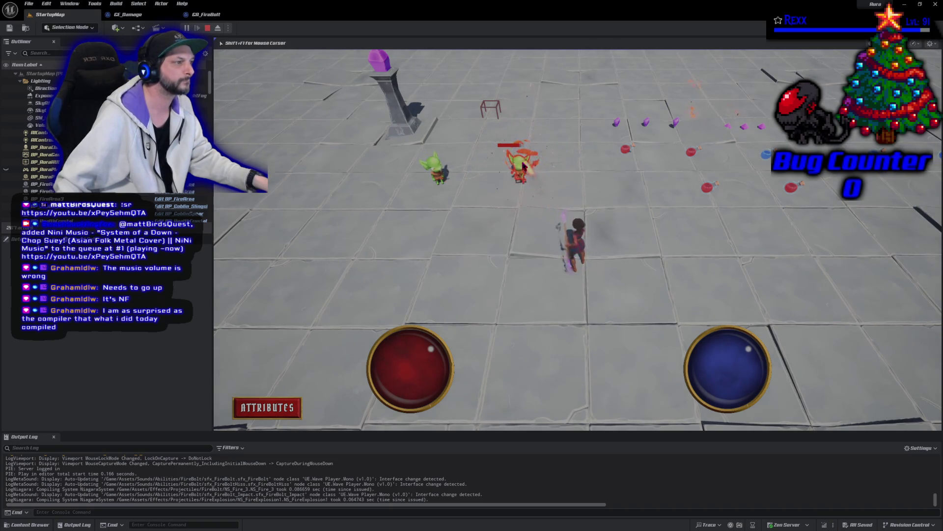
{"action": "left_click", "coordinate": [524, 168]}
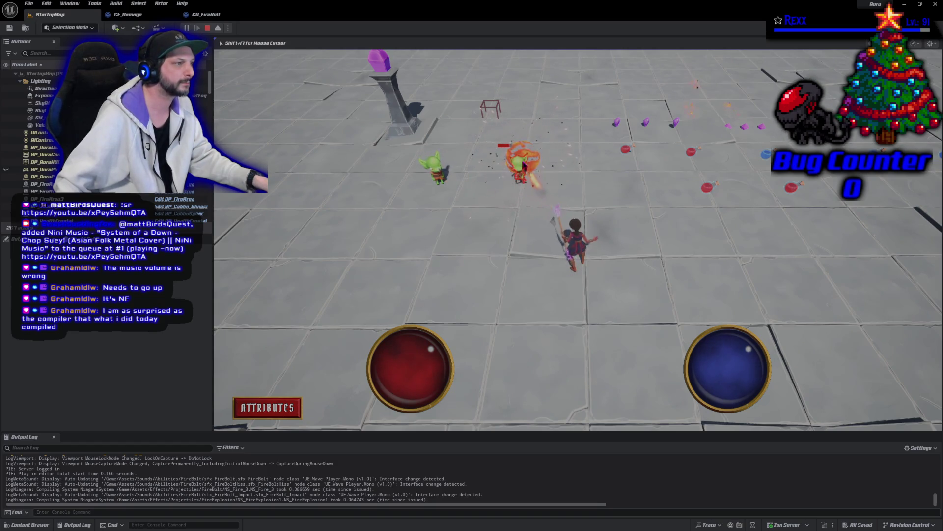
{"action": "left_click", "coordinate": [522, 163]}
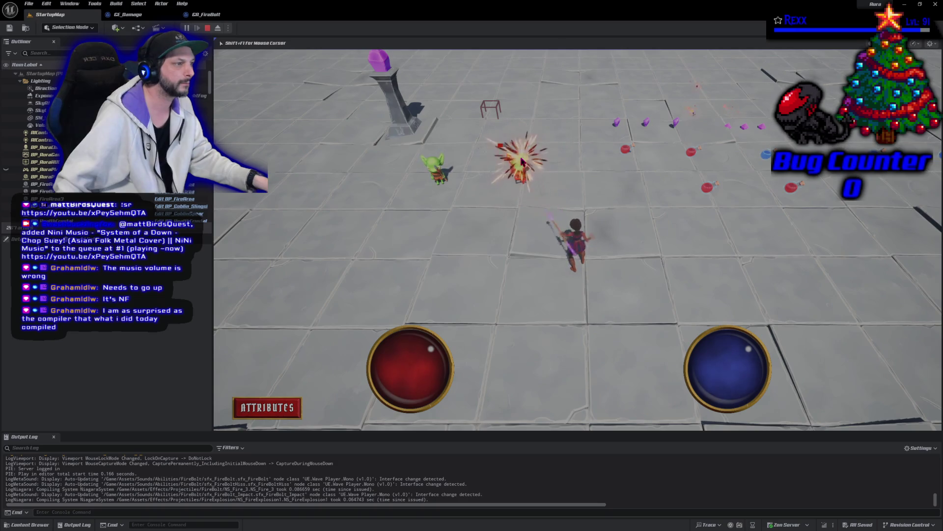
{"action": "left_click", "coordinate": [522, 161]}
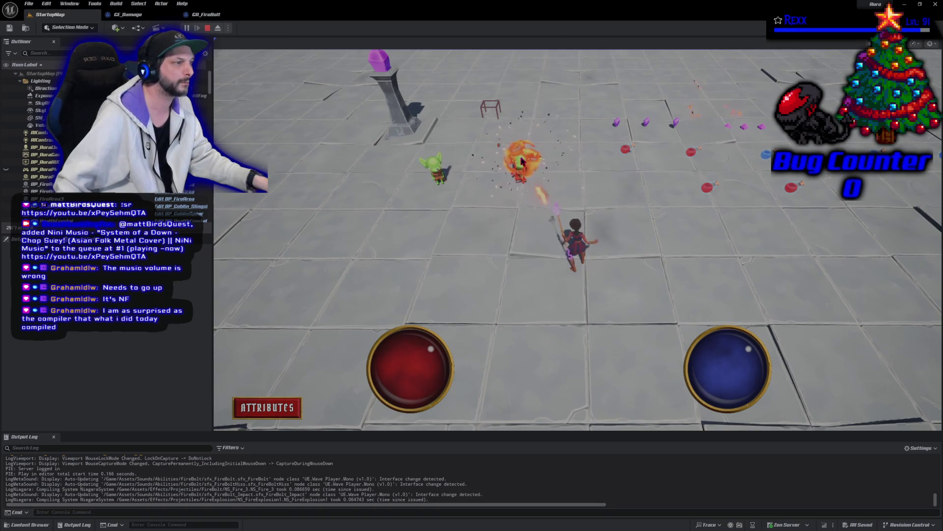
Move closer, fire more bolts at the nearby goblin, then stop the play session
{"action": "left_click", "coordinate": [522, 162]}
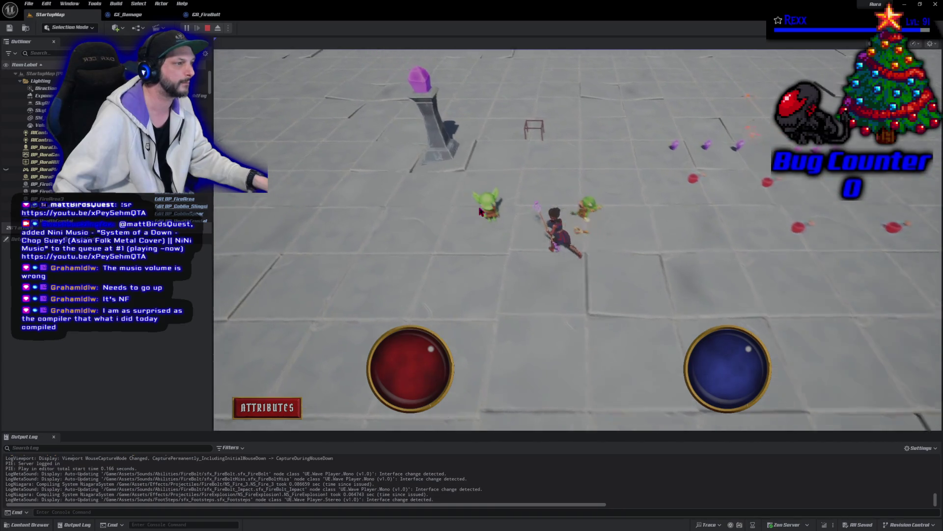
{"action": "left_click", "coordinate": [570, 293]}
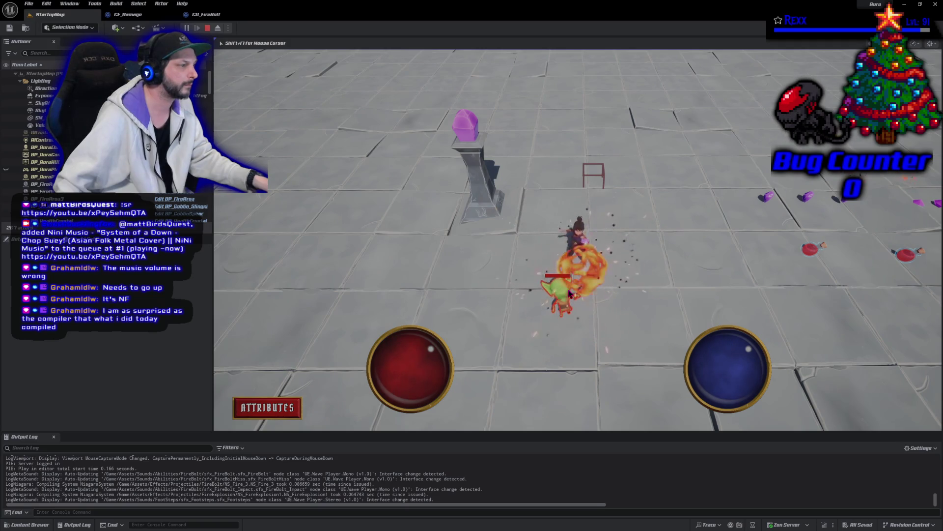
{"action": "left_click", "coordinate": [570, 294]}
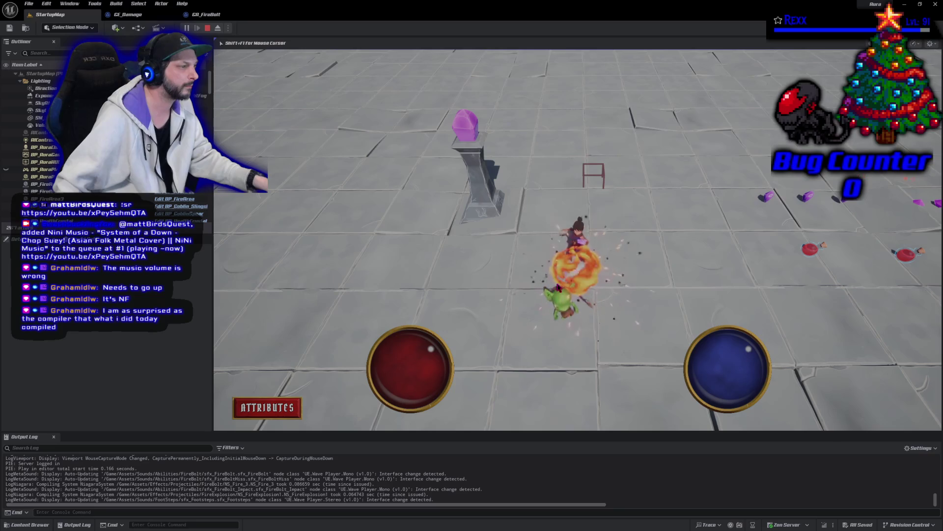
{"action": "left_click", "coordinate": [554, 282]}
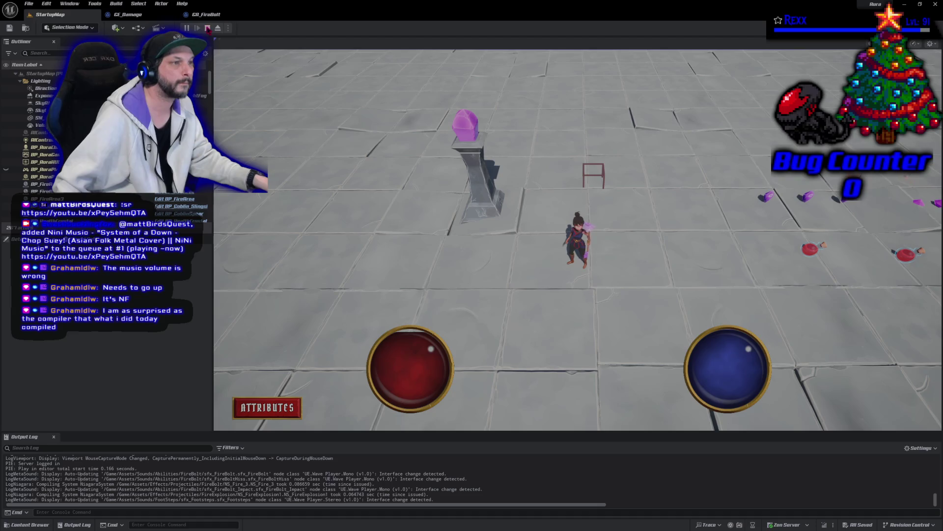
{"action": "left_click", "coordinate": [208, 29]}
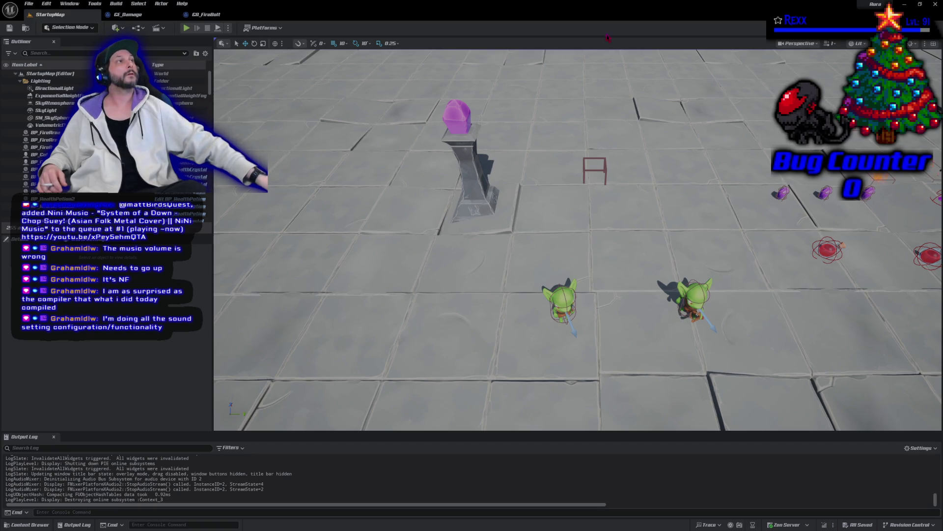
Close the Unreal Editor window
{"action": "left_click", "coordinate": [935, 5]}
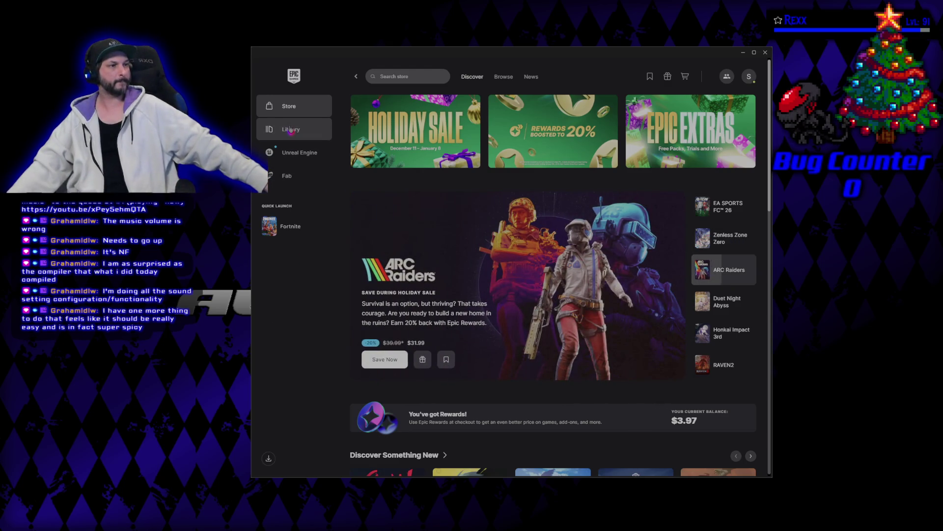
Open Fortnite's store page from its Library tile's '...' menu
{"action": "mouse_move", "coordinate": [291, 231]}
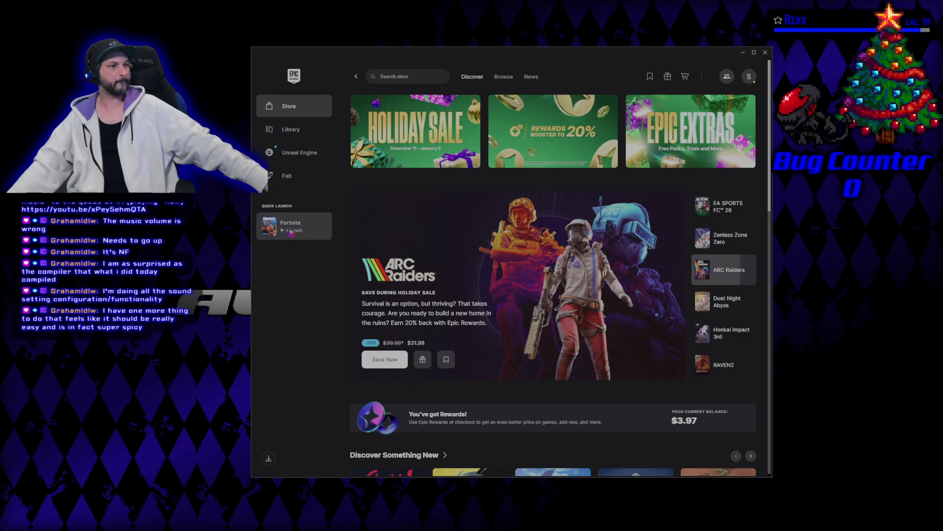
{"action": "left_click", "coordinate": [289, 130]}
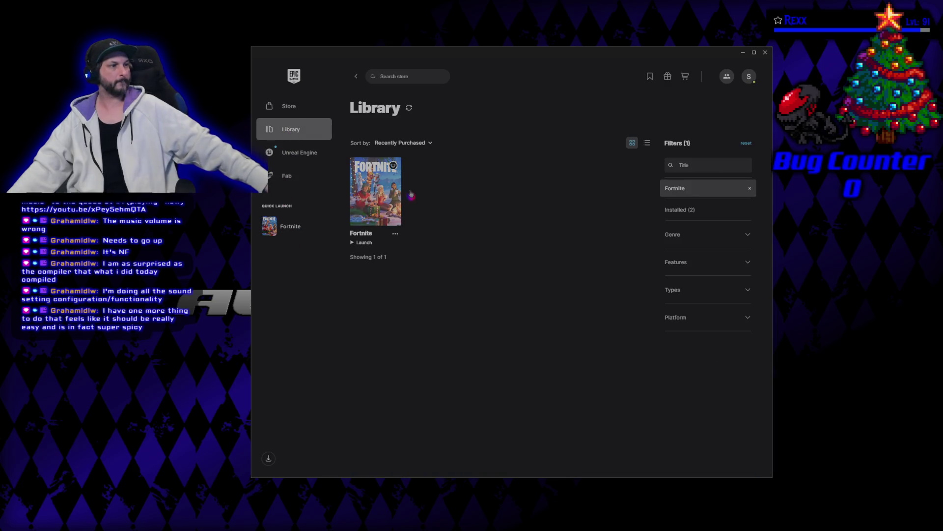
{"action": "left_click", "coordinate": [395, 259]}
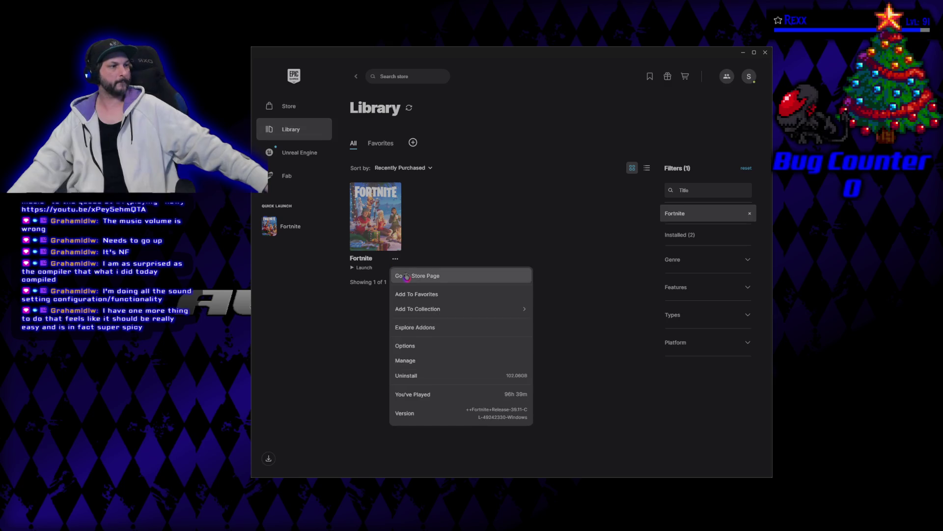
{"action": "left_click", "coordinate": [407, 277]}
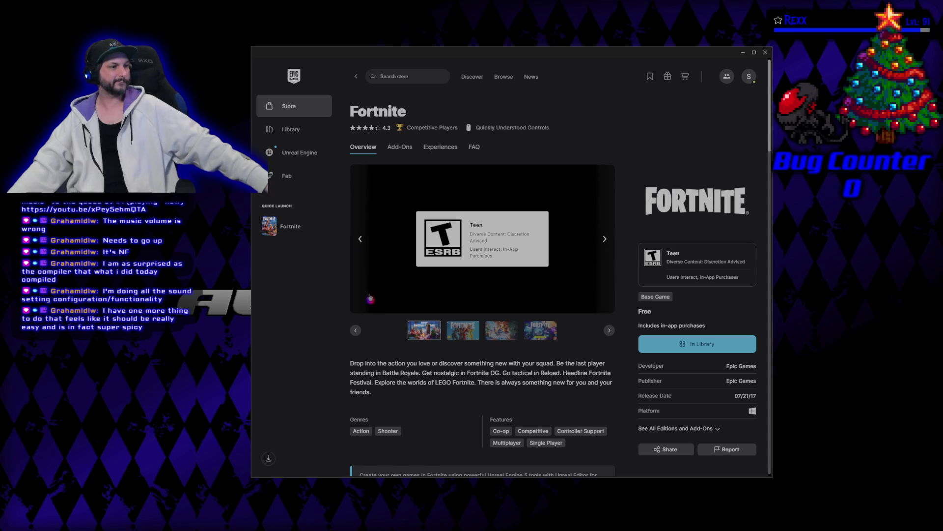
Advance the Fortnite media carousel to the second screenshot
{"action": "left_click", "coordinate": [450, 331]}
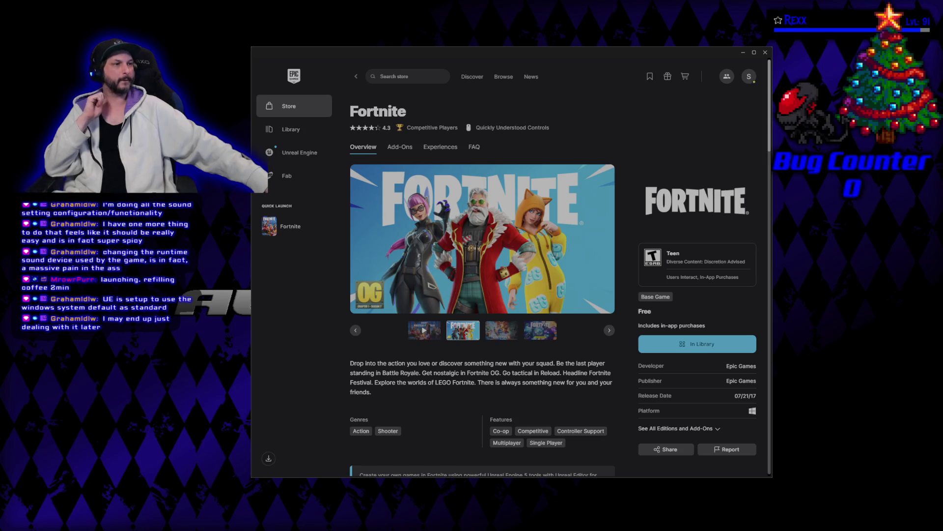
{"action": "mouse_move", "coordinate": [297, 233]}
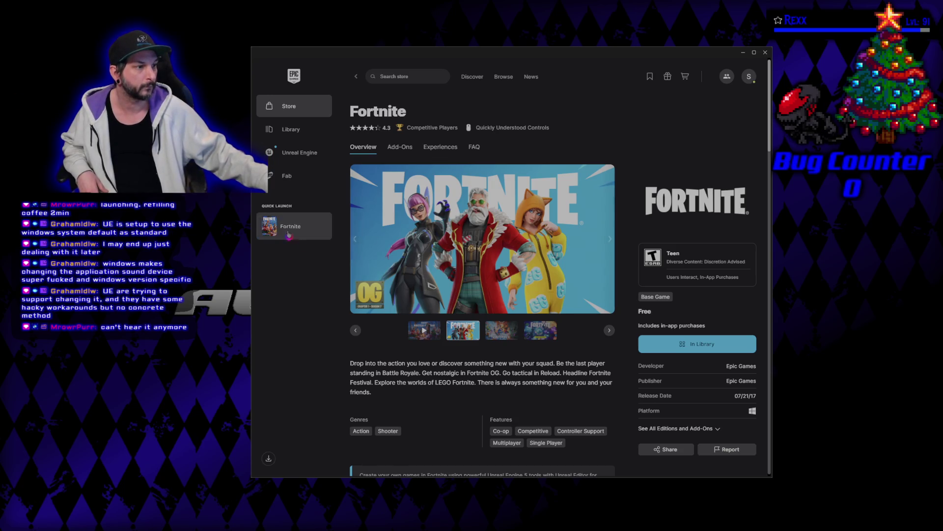
Launch Fortnite from the Quick Launch entry in the sidebar
{"action": "mouse_move", "coordinate": [294, 233]}
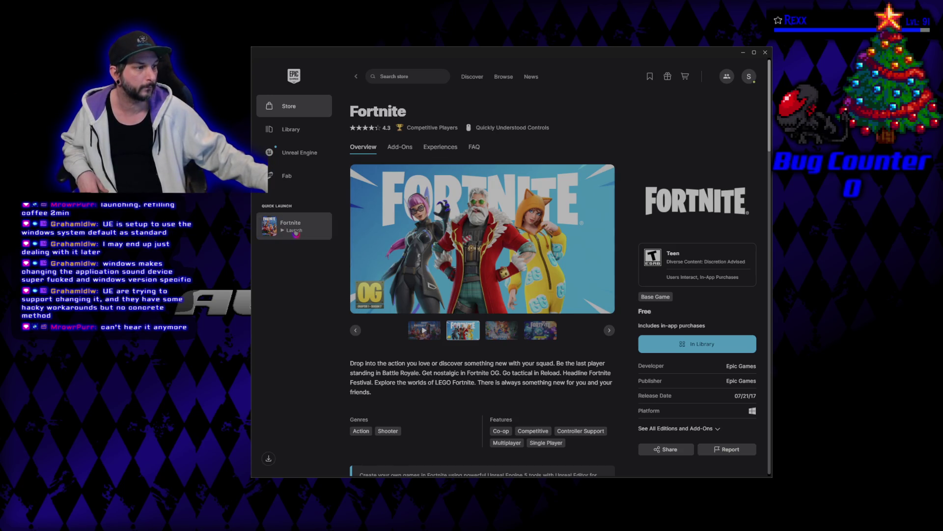
{"action": "left_click", "coordinate": [295, 231]}
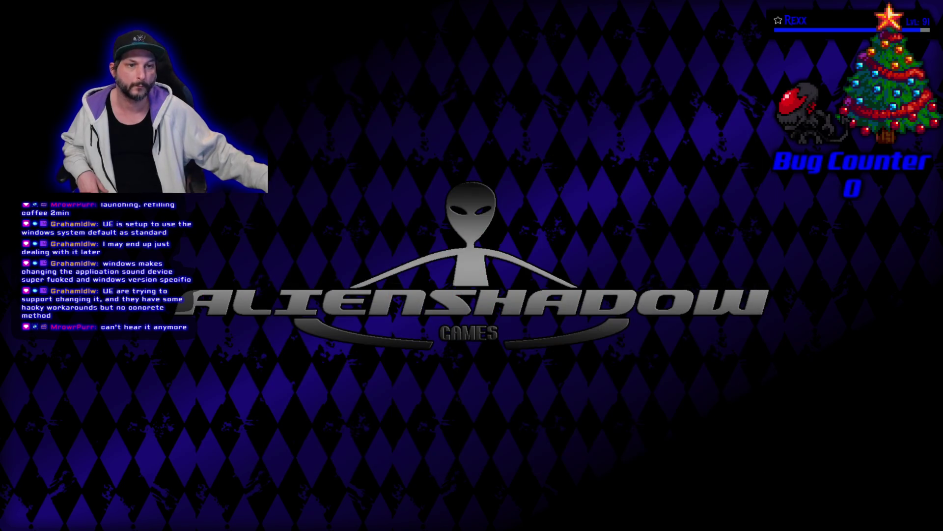